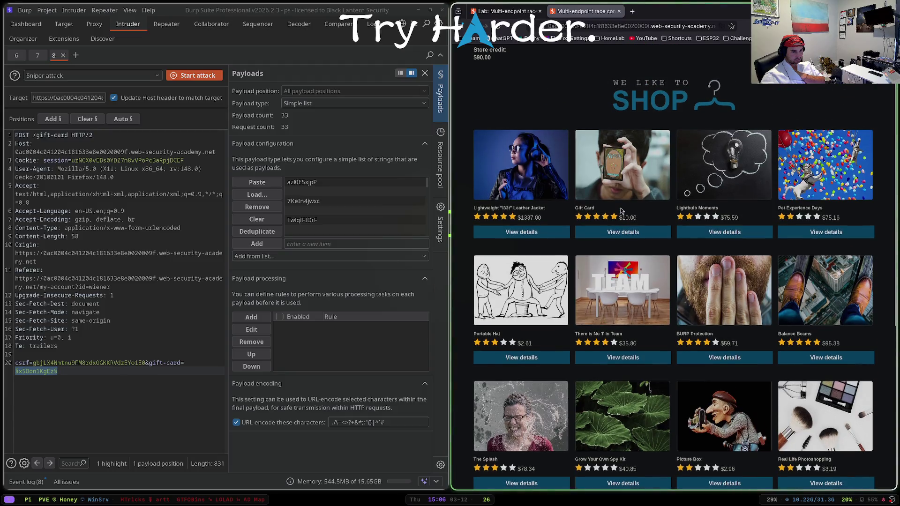
{"action": "scroll", "coordinate": [621, 211], "scroll_direction": "up", "scroll_amount": 2}
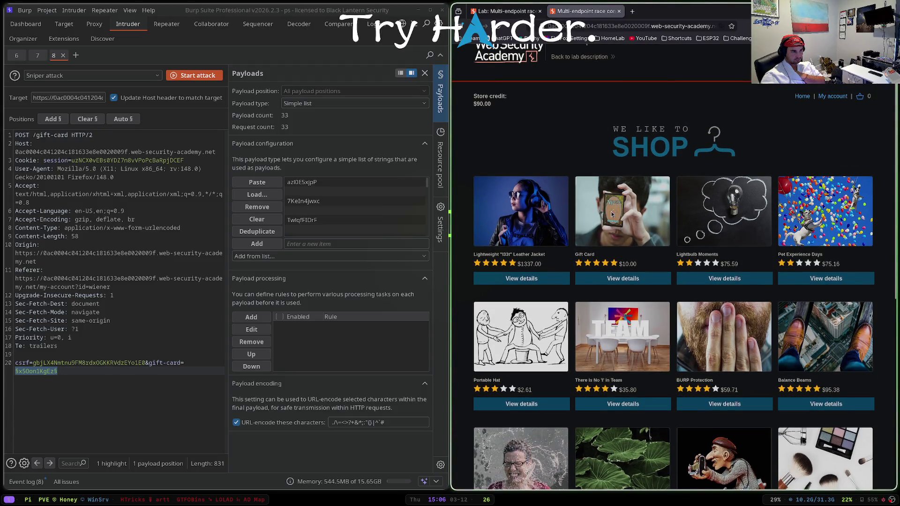
Step: Add a Gift Card to the cart from its product page, then bring up the lab description
{"action": "left_click", "coordinate": [621, 279]}
{"action": "scroll", "coordinate": [612, 235], "scroll_direction": "down", "scroll_amount": 2}
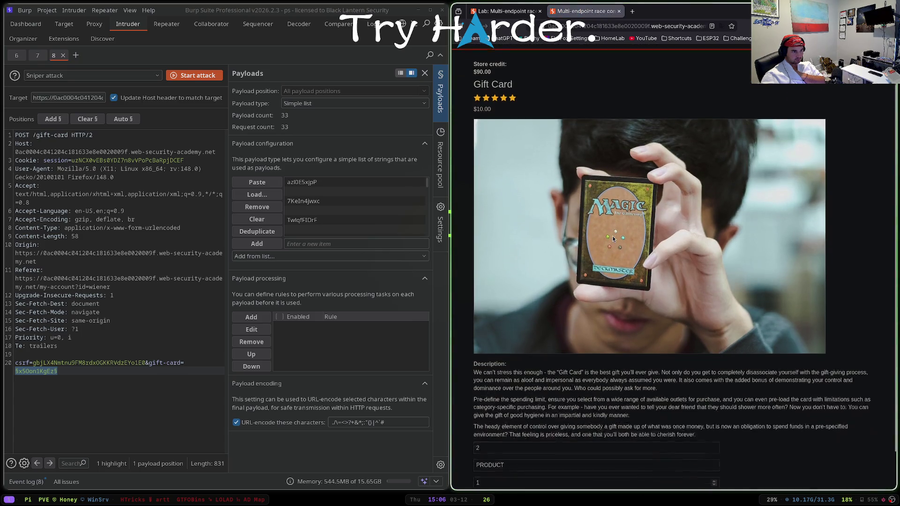
{"action": "scroll", "coordinate": [612, 235], "scroll_direction": "down", "scroll_amount": 2}
{"action": "left_click", "coordinate": [527, 424]}
{"action": "left_click", "coordinate": [527, 435]}
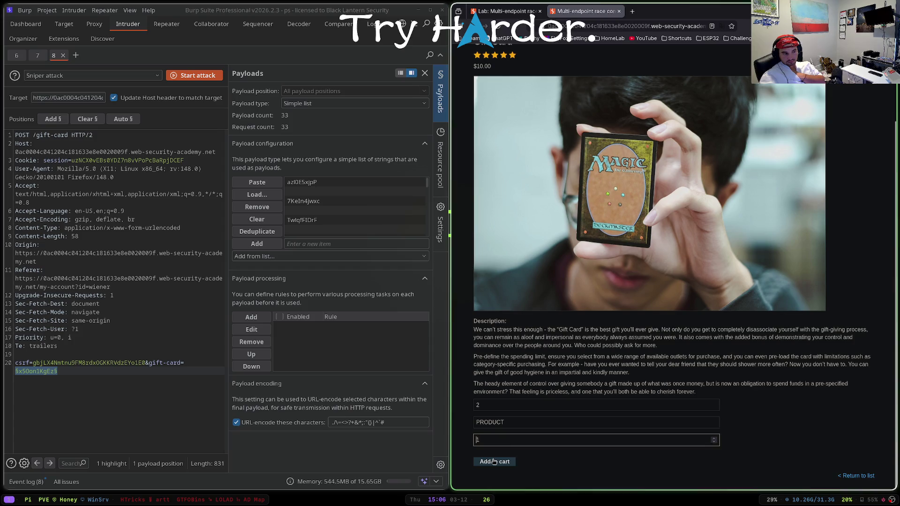
{"action": "key", "text": "Return"}
{"action": "key", "text": "ctrl+Page_Up"}
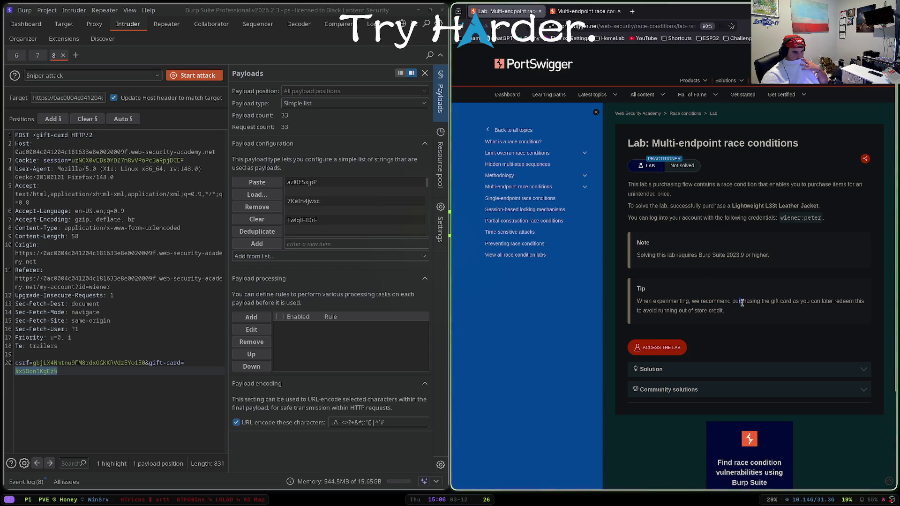
Step: Read the lab tip about buying gift cards, check the store credit, then open the cart
{"action": "triple_click", "coordinate": [699, 300]}
{"action": "left_click_drag", "start_coordinate": [726, 310], "coordinate": [715, 306]}
{"action": "left_click", "coordinate": [586, 11]}
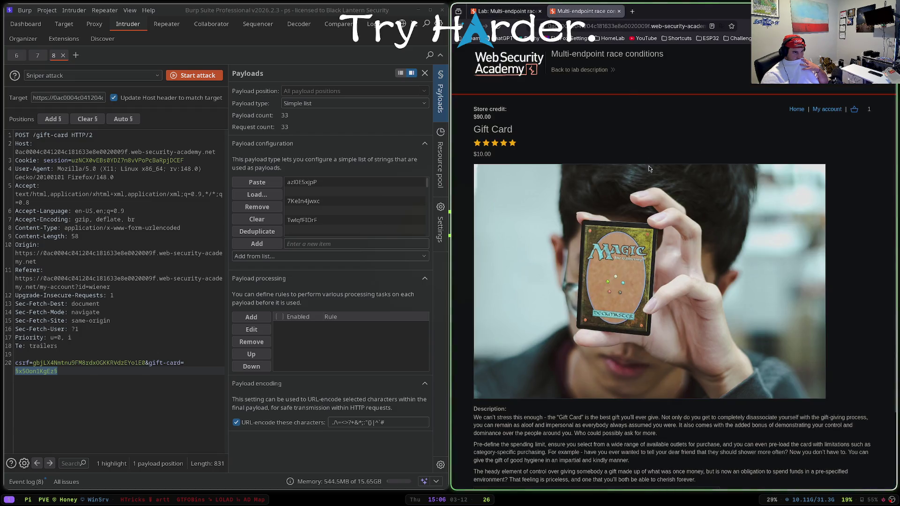
{"action": "left_click_drag", "start_coordinate": [480, 116], "coordinate": [469, 111]}
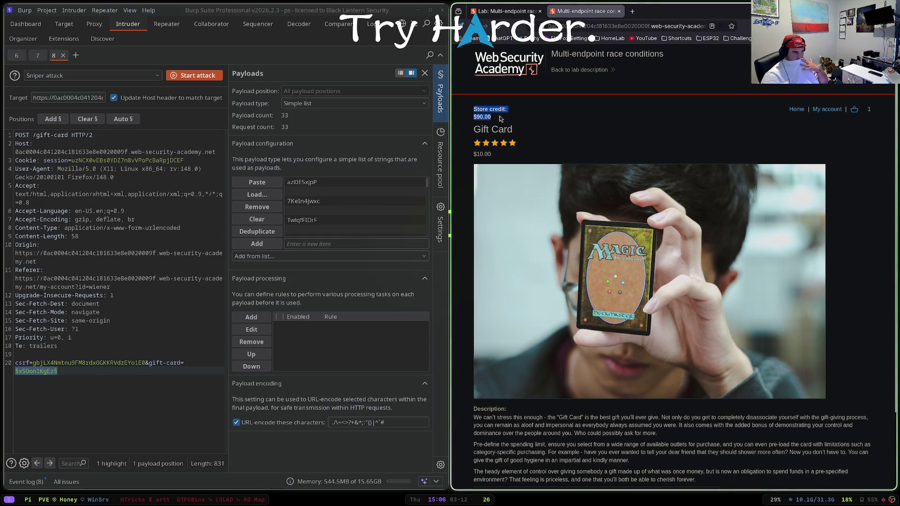
{"action": "left_click", "coordinate": [473, 108]}
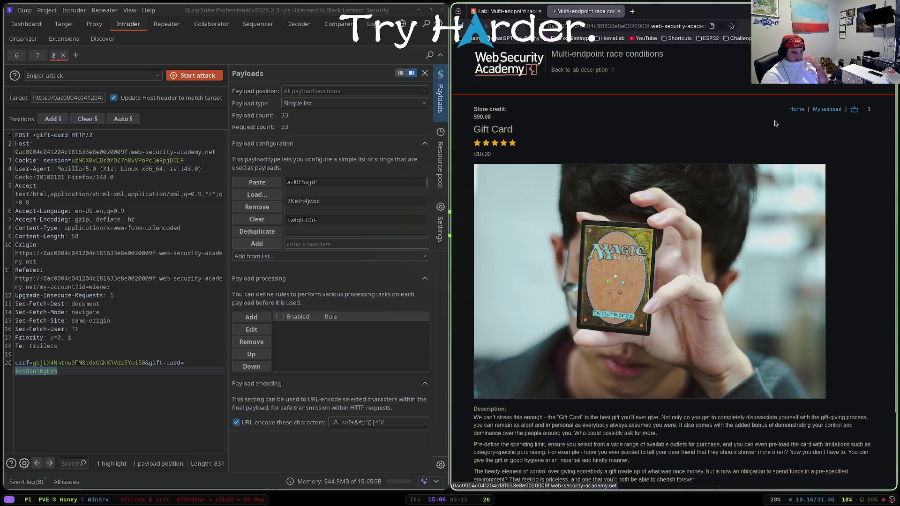
{"action": "left_click", "coordinate": [854, 109]}
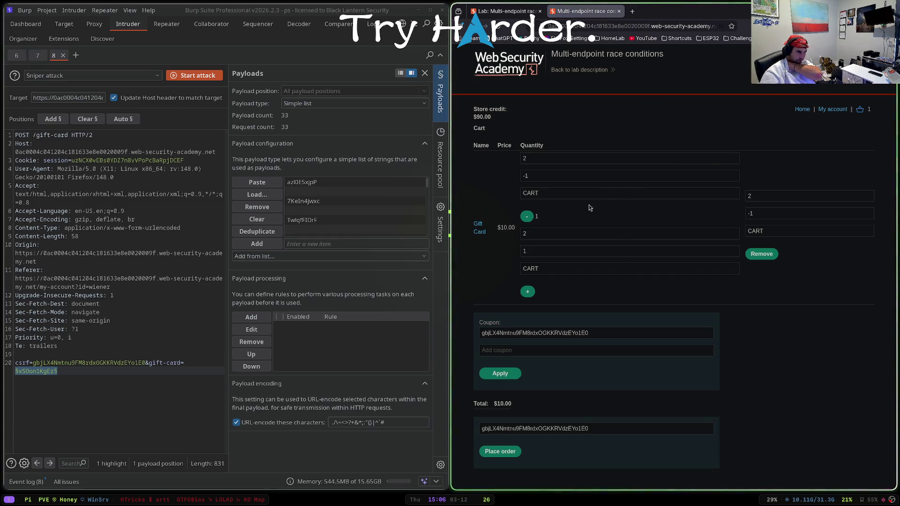
Step: Intercept the Place order request and send POST /cart/checkout to Repeater
{"action": "left_click", "coordinate": [94, 24]}
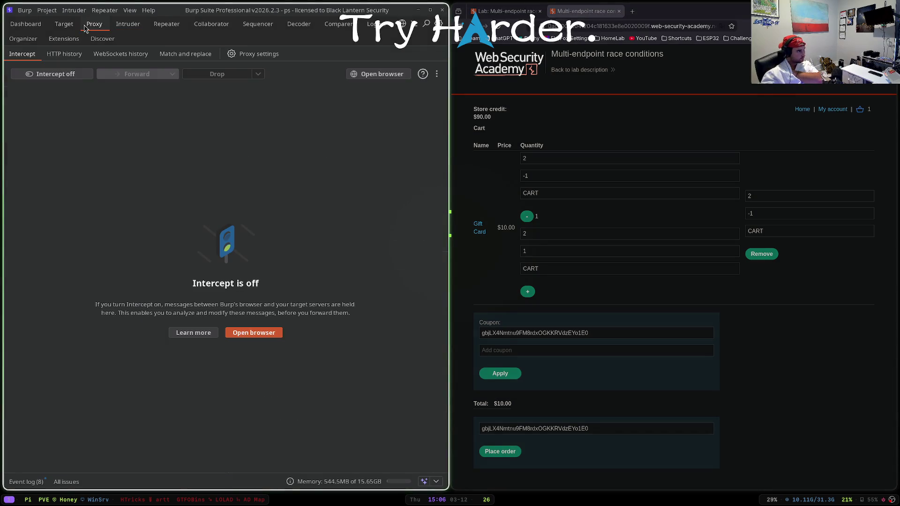
{"action": "left_click", "coordinate": [63, 74]}
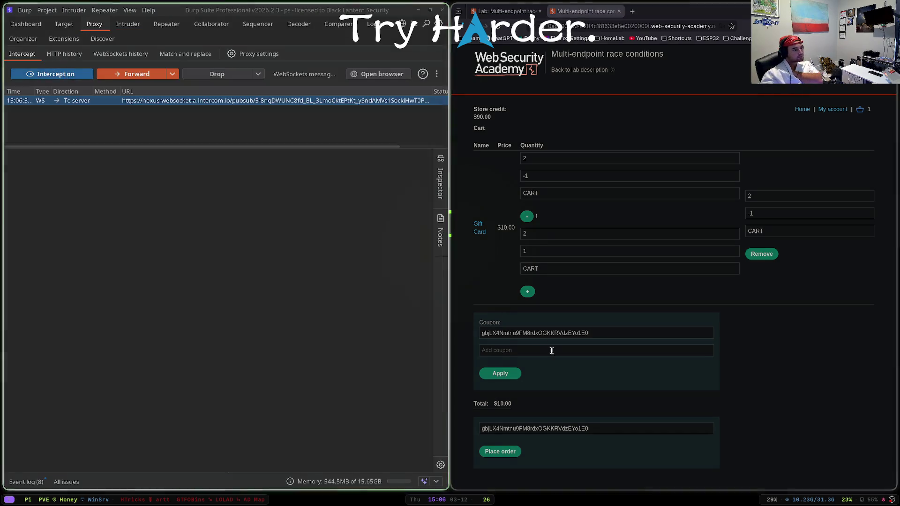
{"action": "left_click", "coordinate": [500, 451]}
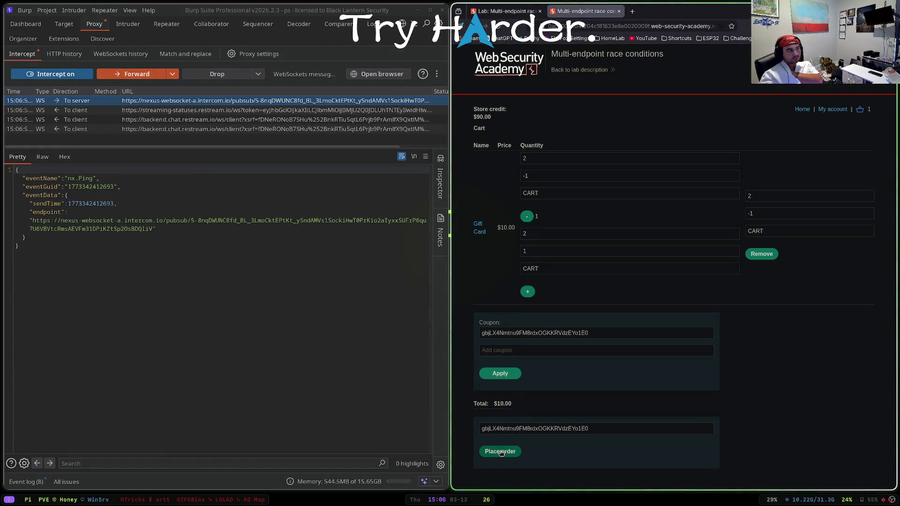
{"action": "left_click", "coordinate": [137, 74]}
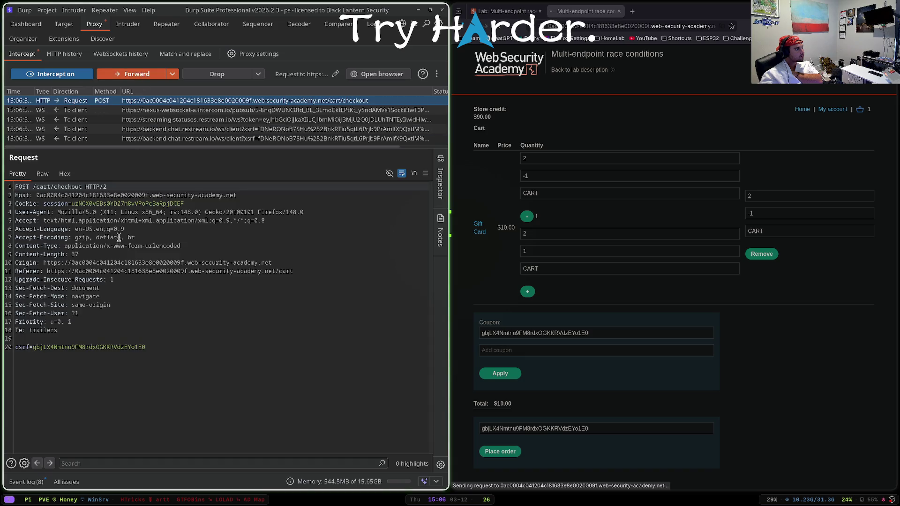
{"action": "right_click", "coordinate": [120, 234]}
{"action": "left_click", "coordinate": [171, 235]}
{"action": "left_click", "coordinate": [165, 25]}
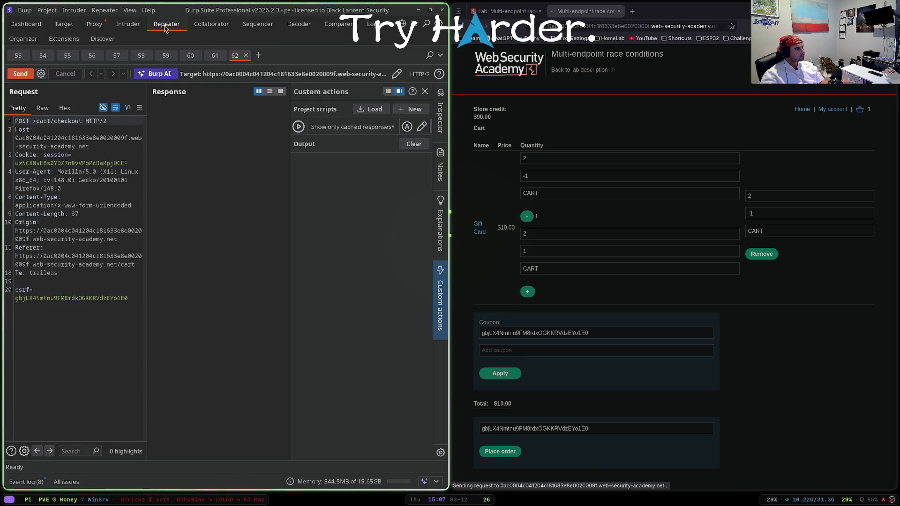
Step: Drop the intercepted request, turn interception off, and reload the lab cart page twice
{"action": "left_click", "coordinate": [93, 25]}
{"action": "left_click", "coordinate": [197, 75]}
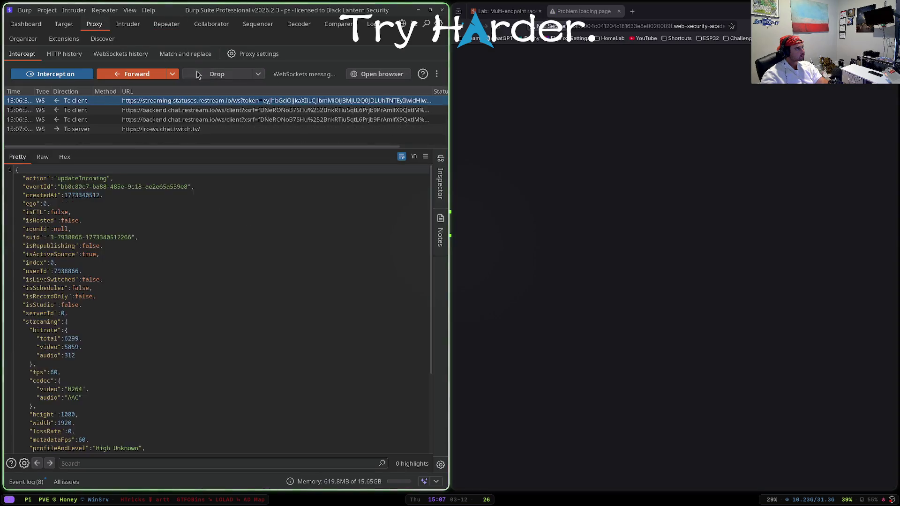
{"action": "left_click", "coordinate": [51, 74]}
{"action": "left_click", "coordinate": [165, 25]}
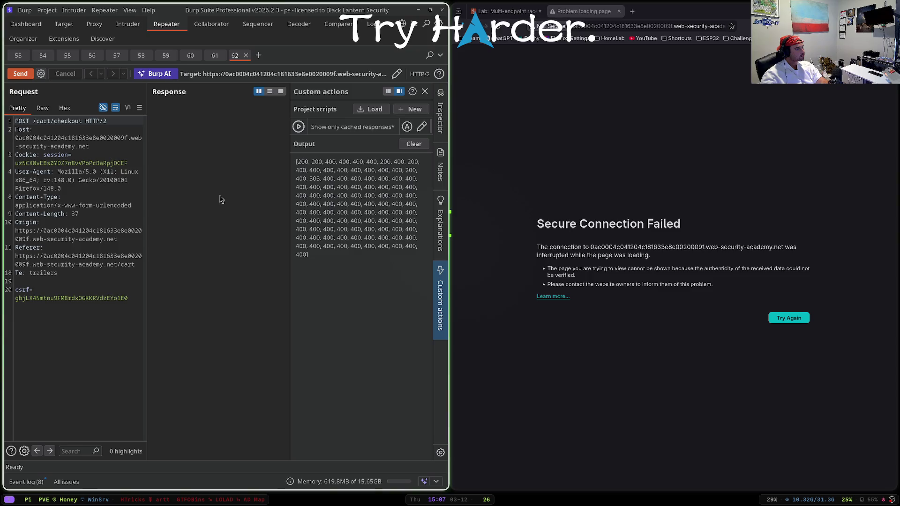
{"action": "left_click", "coordinate": [485, 26]}
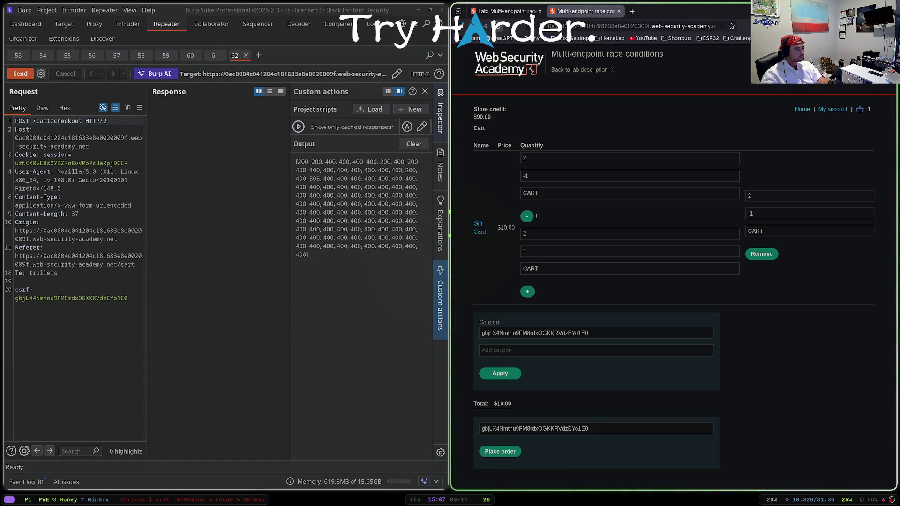
{"action": "left_click", "coordinate": [485, 25]}
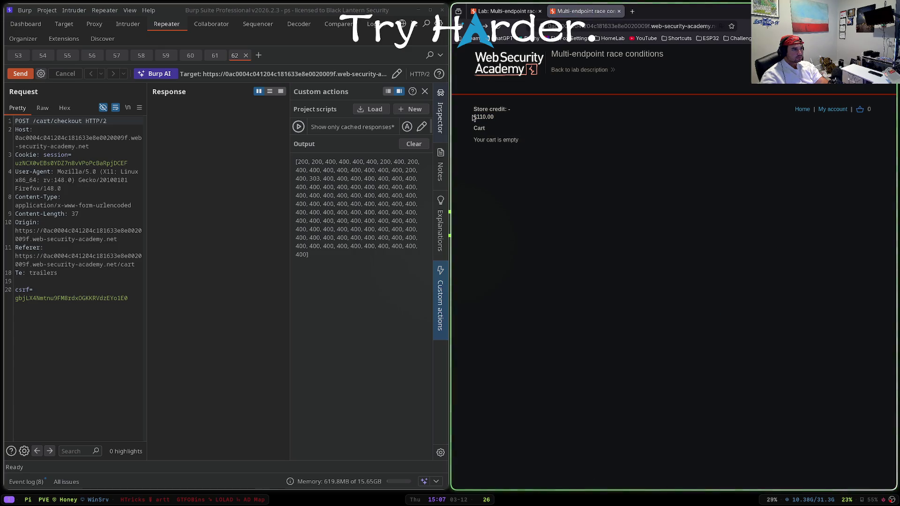
Step: On the My Account page, select the whole list of valid gift card codes
{"action": "left_click", "coordinate": [832, 108]}
{"action": "scroll", "coordinate": [616, 257], "scroll_direction": "down", "scroll_amount": 1}
{"action": "scroll", "coordinate": [615, 256], "scroll_direction": "down", "scroll_amount": 3}
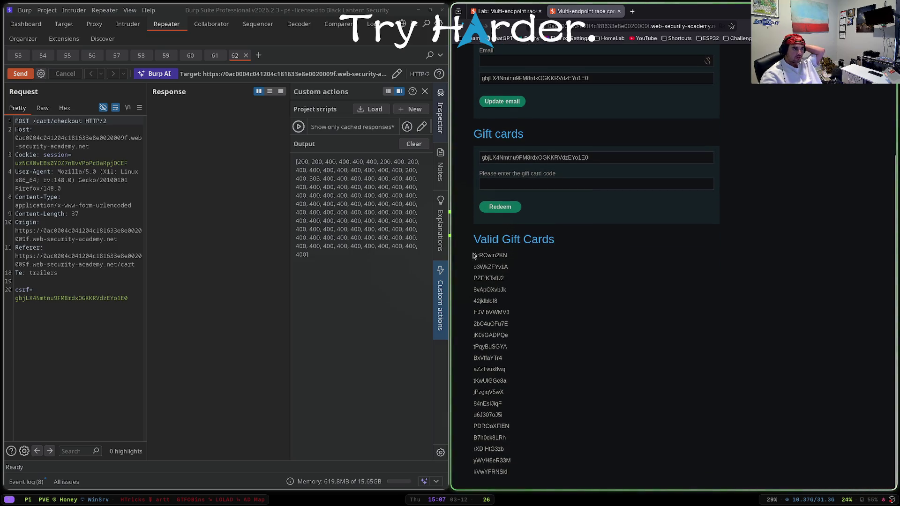
{"action": "scroll", "coordinate": [473, 256], "scroll_direction": "up", "scroll_amount": 4}
{"action": "scroll", "coordinate": [473, 255], "scroll_direction": "down", "scroll_amount": 4}
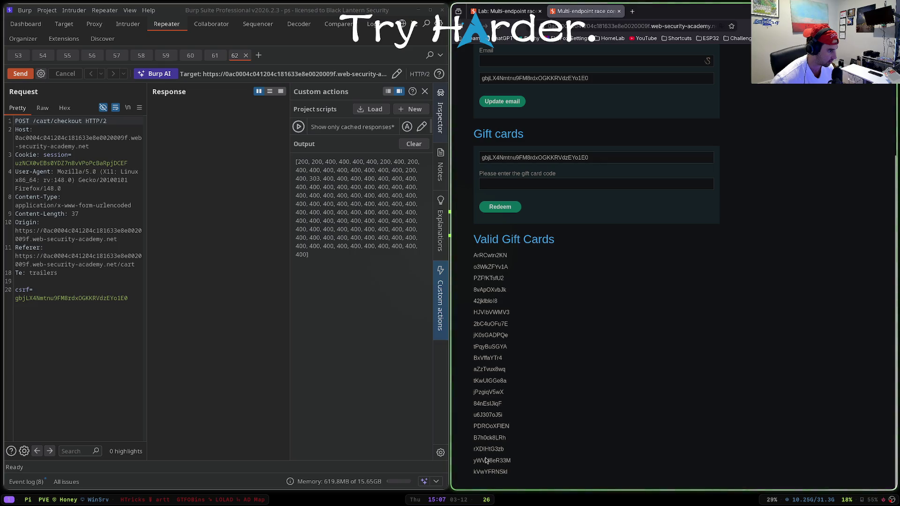
{"action": "scroll", "coordinate": [627, 305], "scroll_direction": "up", "scroll_amount": 3}
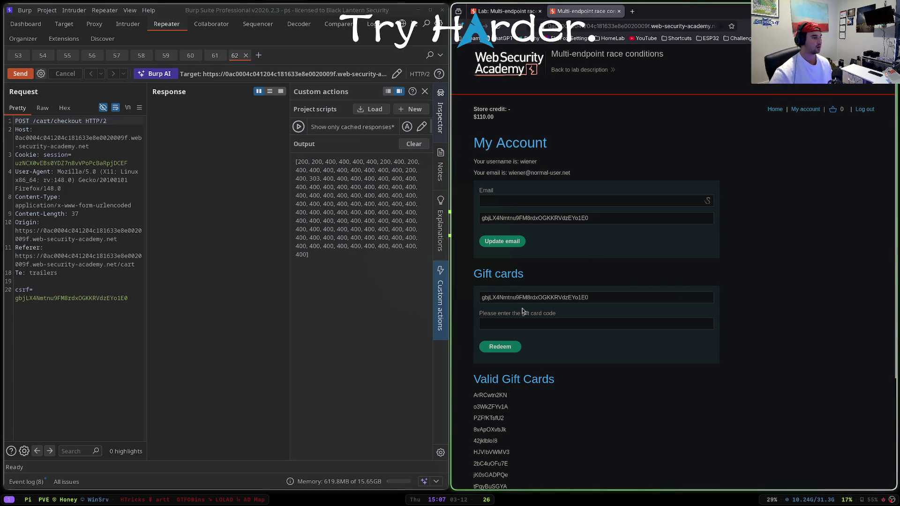
{"action": "scroll", "coordinate": [522, 308], "scroll_direction": "down", "scroll_amount": 3}
{"action": "left_click_drag", "start_coordinate": [516, 479], "coordinate": [470, 257]}
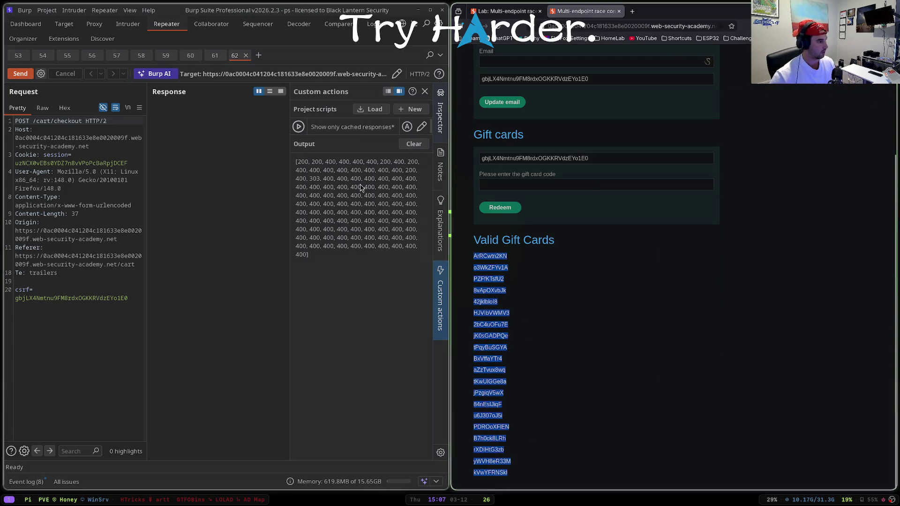
{"action": "left_click", "coordinate": [128, 24]}
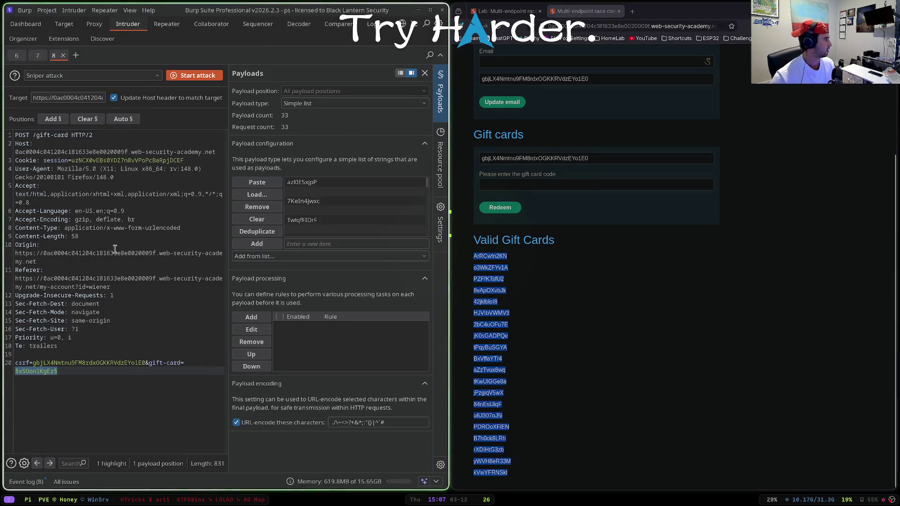
Step: Replace the Intruder payloads with the copied codes, run the attack unsaved, and refresh the account page
{"action": "left_click", "coordinate": [257, 218]}
{"action": "left_click", "coordinate": [257, 181]}
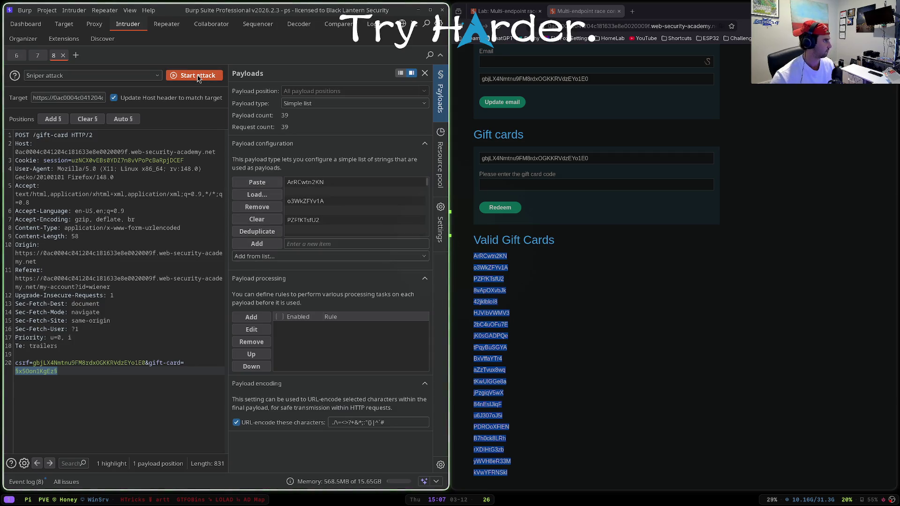
{"action": "left_click", "coordinate": [197, 75]}
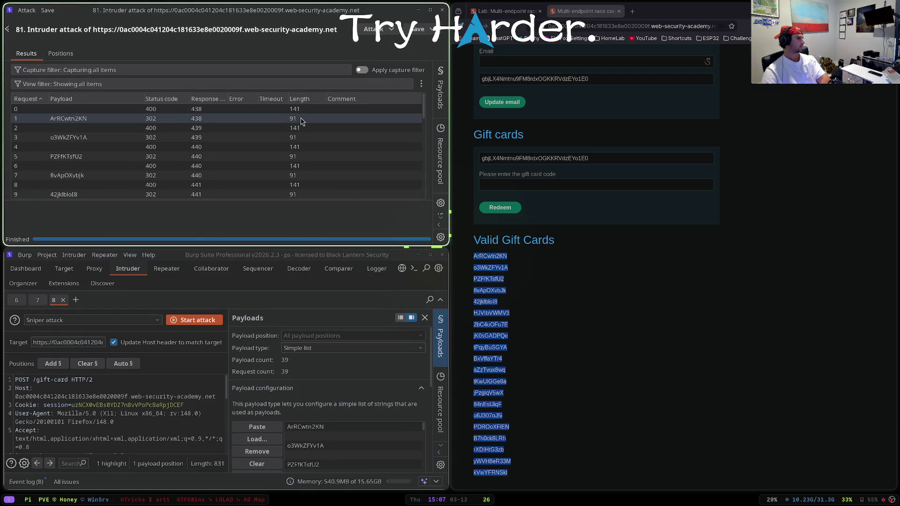
{"action": "key", "text": "Escape"}
{"action": "left_click", "coordinate": [338, 149]}
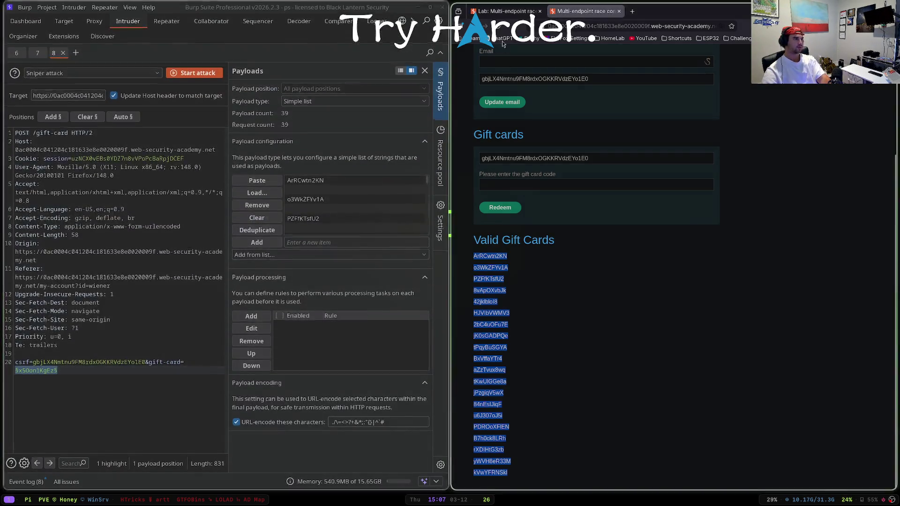
{"action": "key", "text": "F5"}
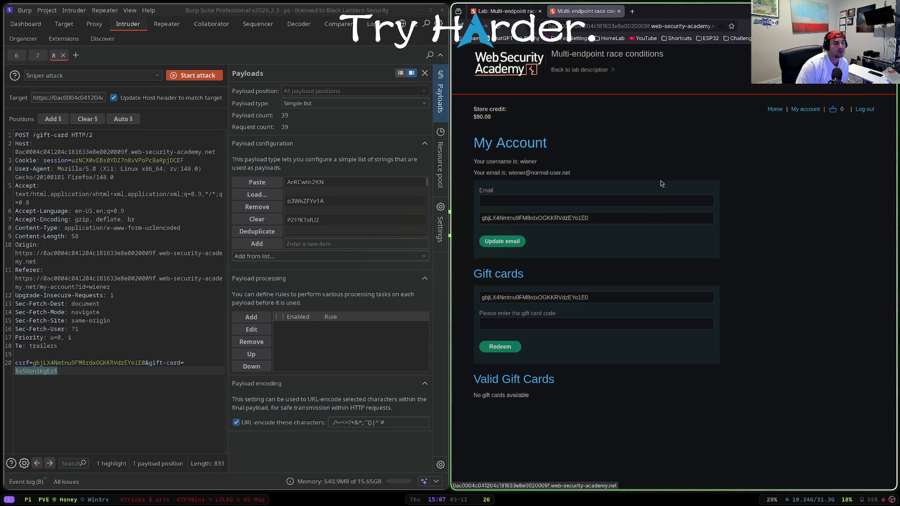
{"action": "key", "text": "super+Left"}
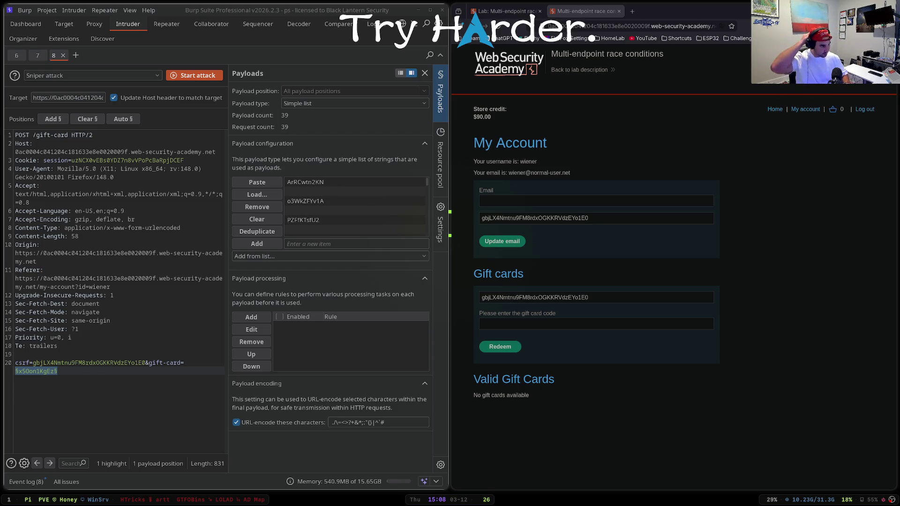
Step: Look over Burp's Proxy, Target and Intruder tabs and the lab cart, then return to the lab description
{"action": "left_click", "coordinate": [97, 27]}
{"action": "left_click", "coordinate": [61, 27]}
{"action": "left_click", "coordinate": [128, 25]}
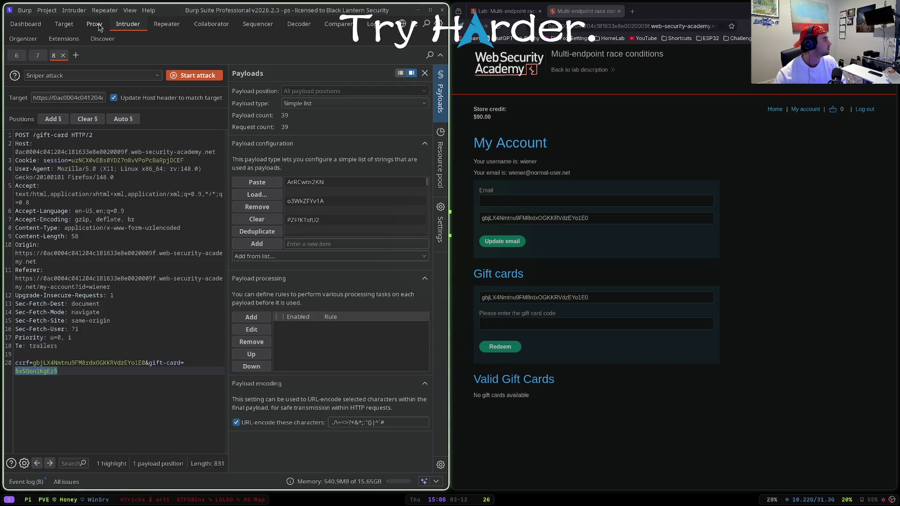
{"action": "left_click", "coordinate": [833, 109]}
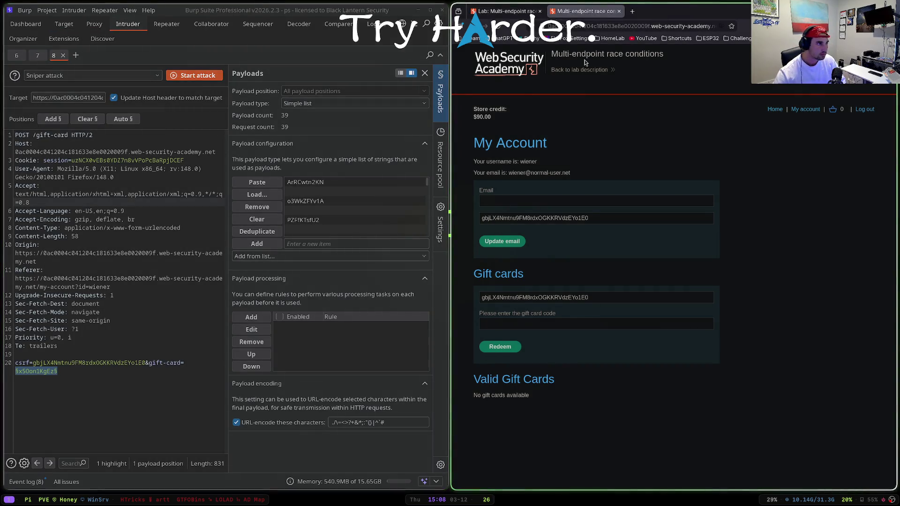
{"action": "left_click", "coordinate": [472, 26]}
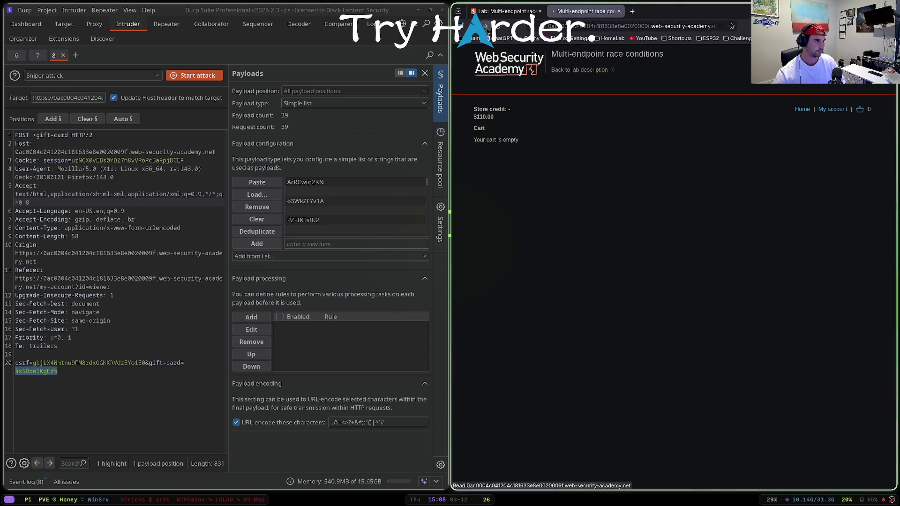
{"action": "left_click", "coordinate": [485, 26]}
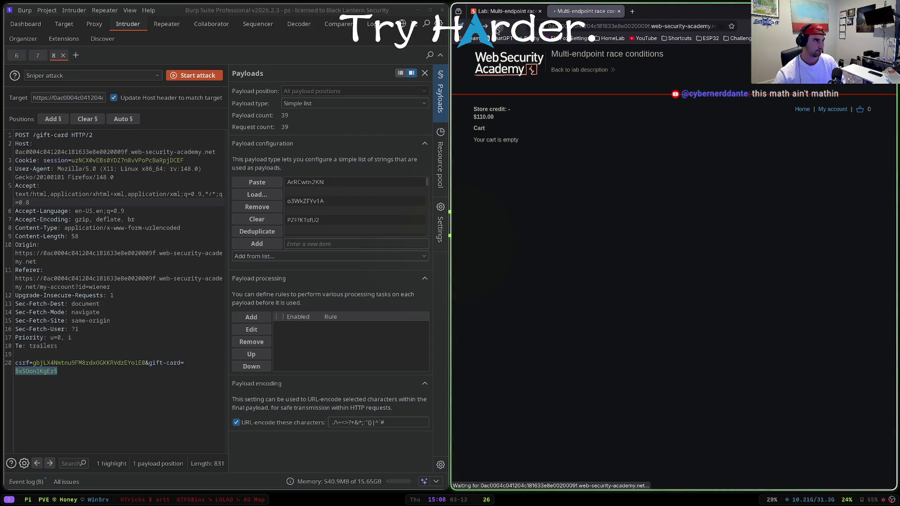
{"action": "left_click", "coordinate": [519, 16]}
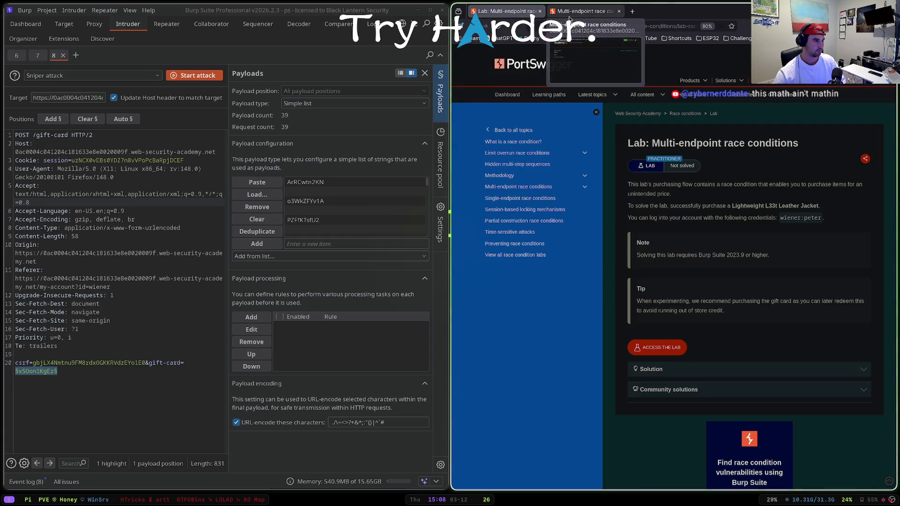
Step: Check the account and shop home pages, then maximize the browser on the lab description
{"action": "left_click_drag", "start_coordinate": [800, 184], "coordinate": [774, 185]}
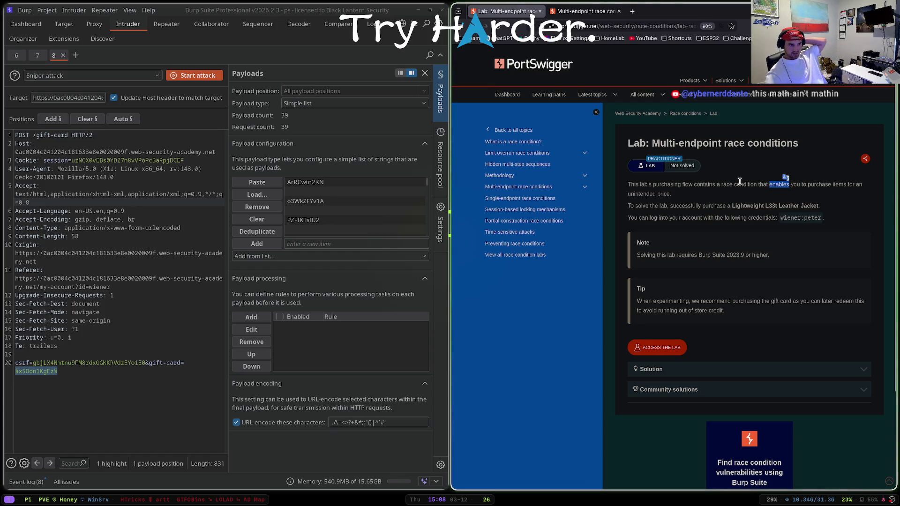
{"action": "left_click", "coordinate": [586, 11]}
{"action": "left_click", "coordinate": [835, 110]}
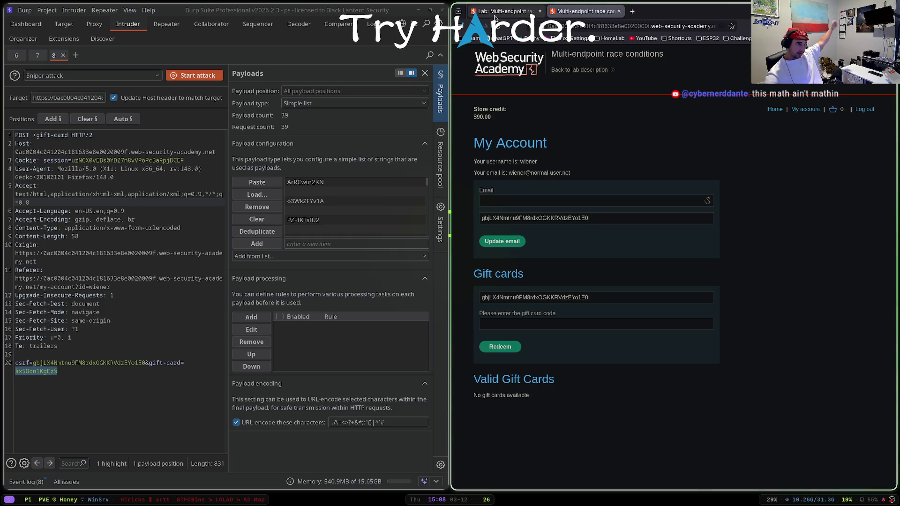
{"action": "left_click", "coordinate": [776, 110]}
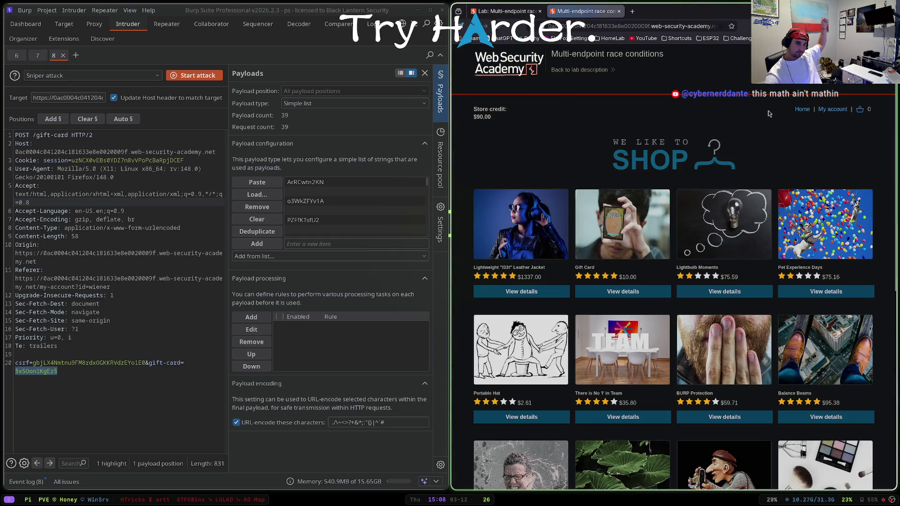
{"action": "left_click", "coordinate": [512, 18]}
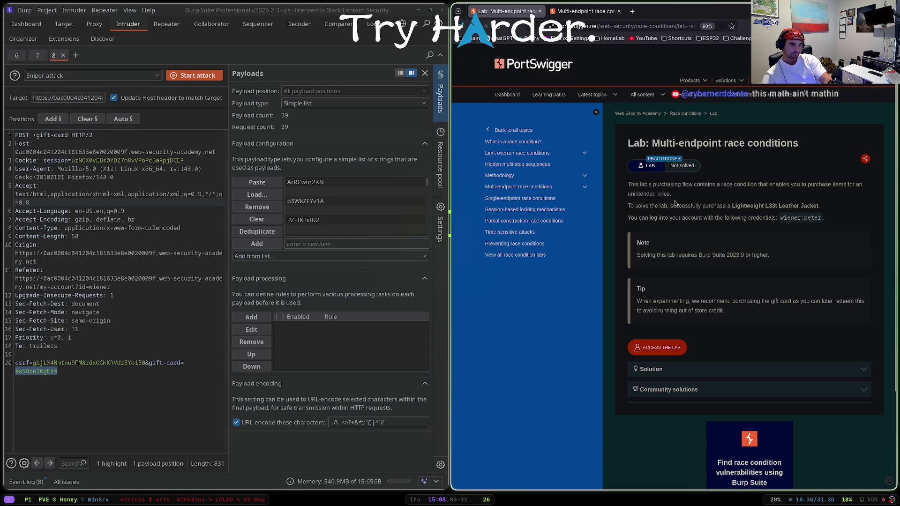
{"action": "key", "text": "super+f"}
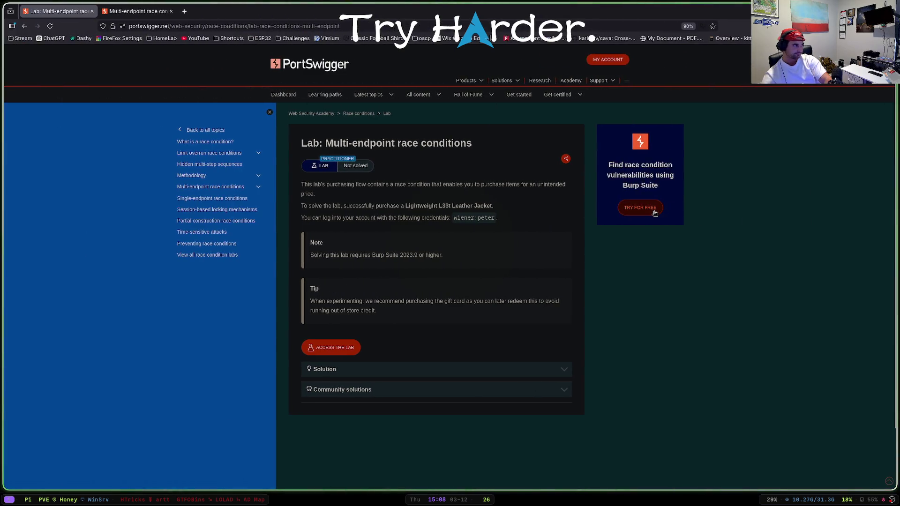
Step: Add one Gift Card to the cart and open it, showing $10.00 against $90.00 credit
{"action": "key", "text": "ctrl+Tab"}
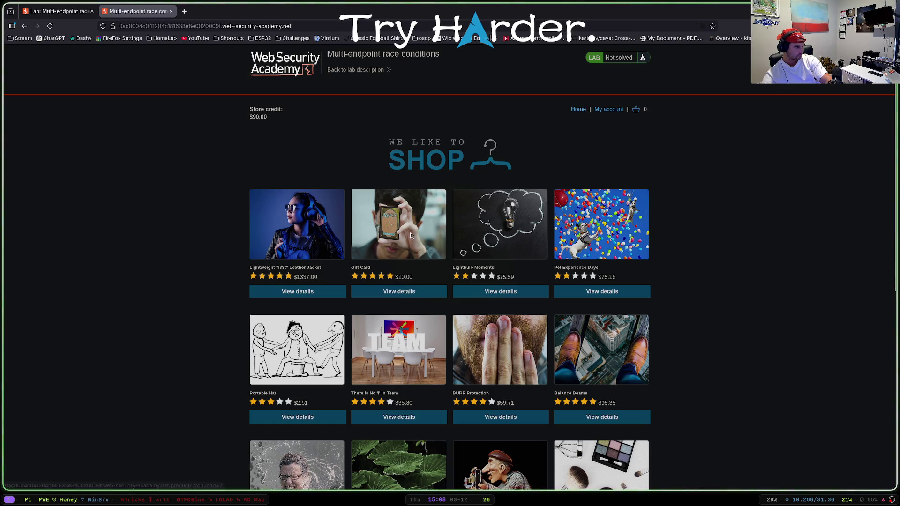
{"action": "left_click", "coordinate": [402, 290]}
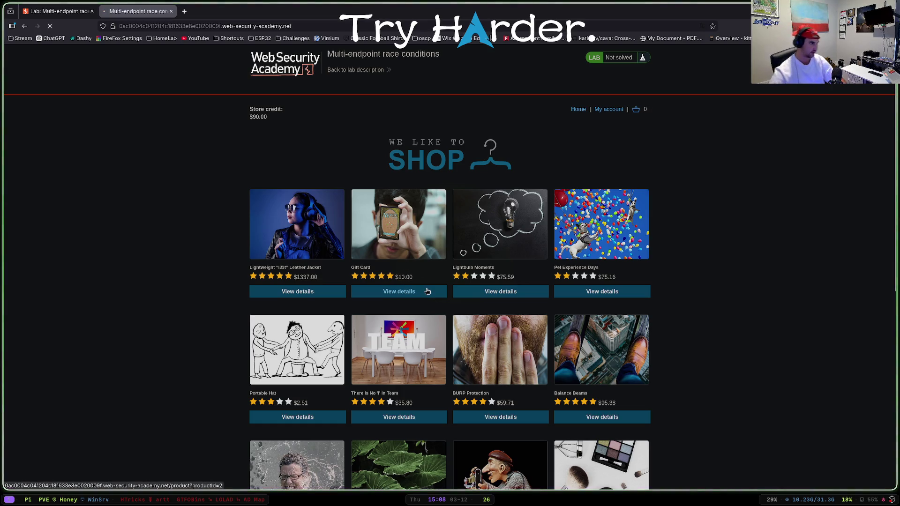
{"action": "scroll", "coordinate": [485, 151], "scroll_direction": "down", "scroll_amount": 1}
{"action": "left_click_drag", "start_coordinate": [287, 74], "coordinate": [244, 68]}
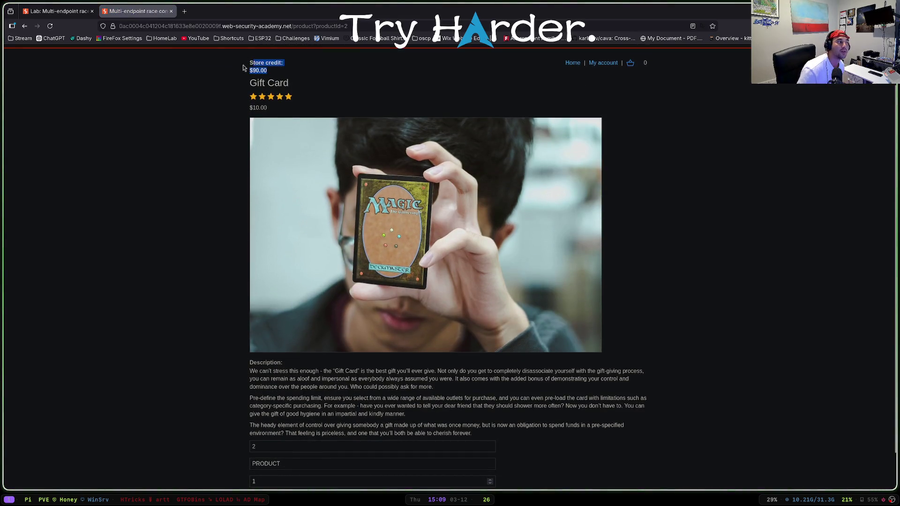
{"action": "left_click", "coordinate": [279, 73]}
{"action": "scroll", "coordinate": [284, 313], "scroll_direction": "down", "scroll_amount": 1}
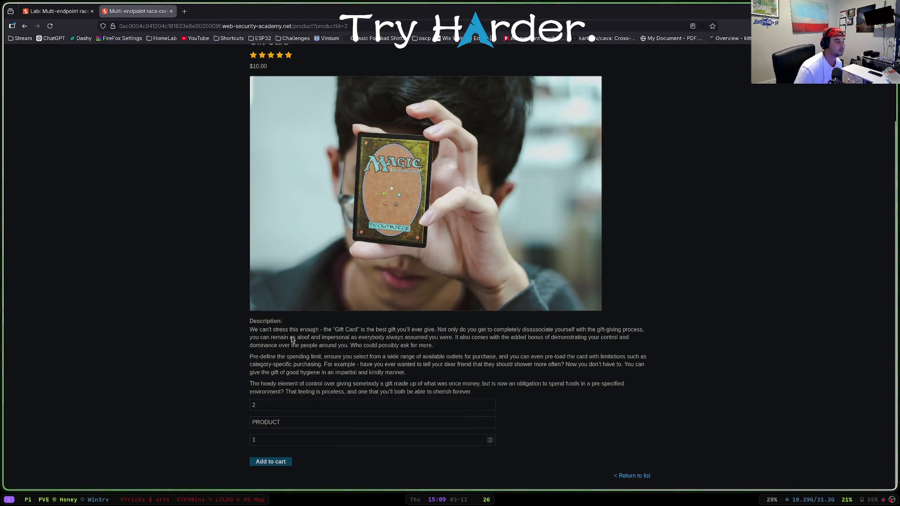
{"action": "left_click", "coordinate": [285, 461]}
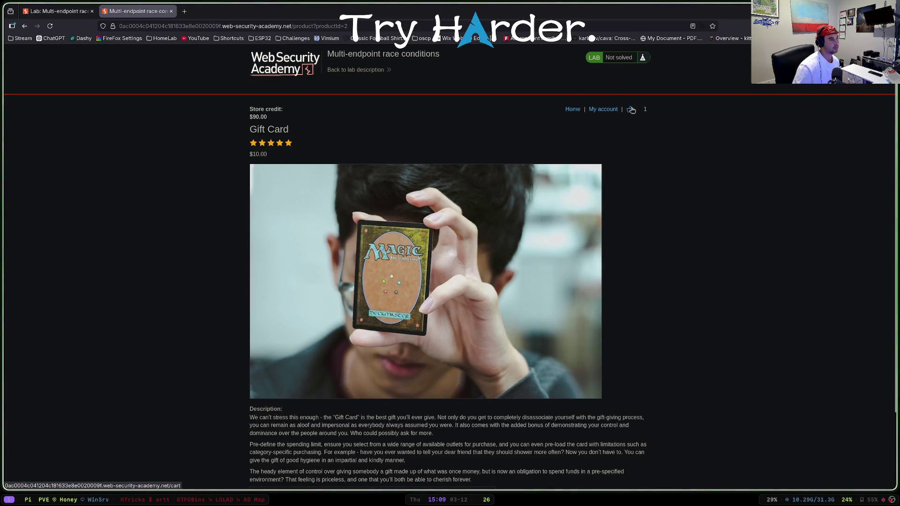
{"action": "left_click", "coordinate": [631, 110]}
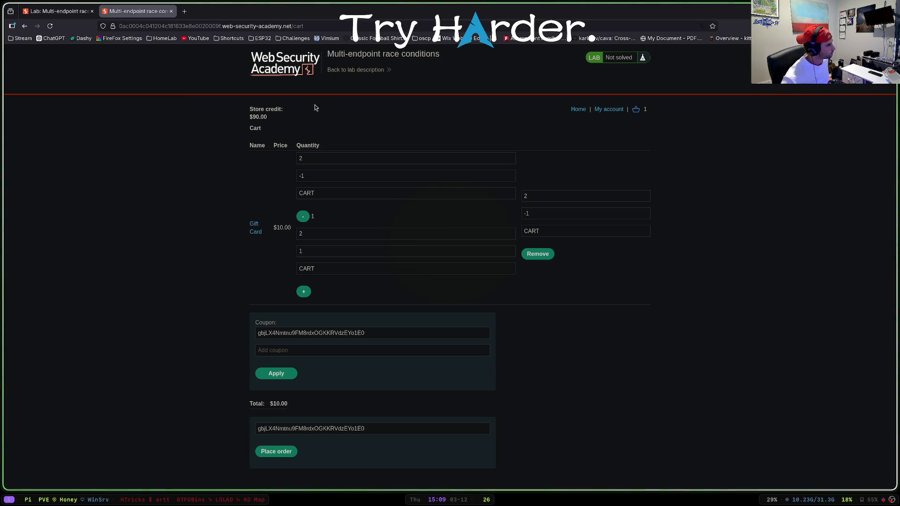
Step: Inspect the cart's Gift Card quantity fields, clicking back and forth between them
{"action": "left_click", "coordinate": [304, 248]}
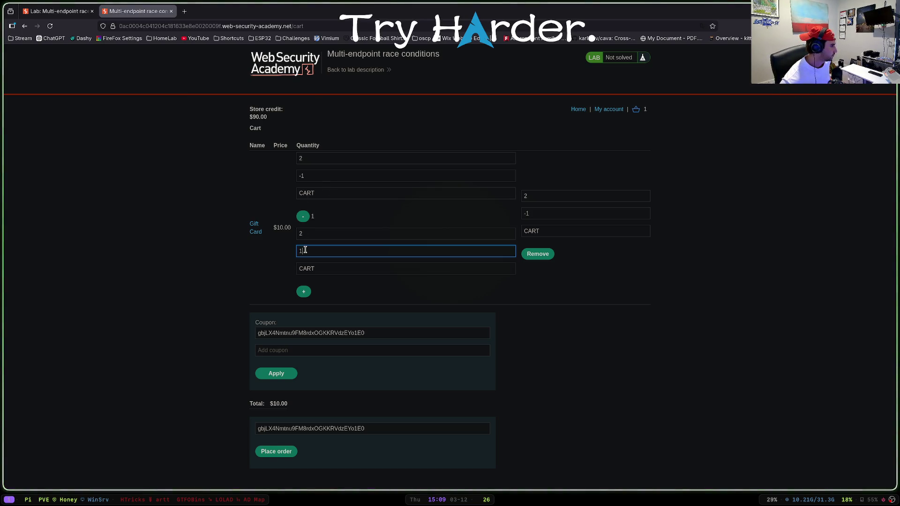
{"action": "left_click", "coordinate": [309, 233]}
{"action": "left_click", "coordinate": [307, 248]}
{"action": "left_click", "coordinate": [309, 234]}
{"action": "left_click", "coordinate": [309, 248]}
{"action": "left_click", "coordinate": [310, 234]}
{"action": "left_click", "coordinate": [309, 248]}
{"action": "left_click", "coordinate": [313, 234]}
{"action": "left_click", "coordinate": [312, 249]}
{"action": "left_click", "coordinate": [315, 234]}
{"action": "left_click", "coordinate": [318, 249]}
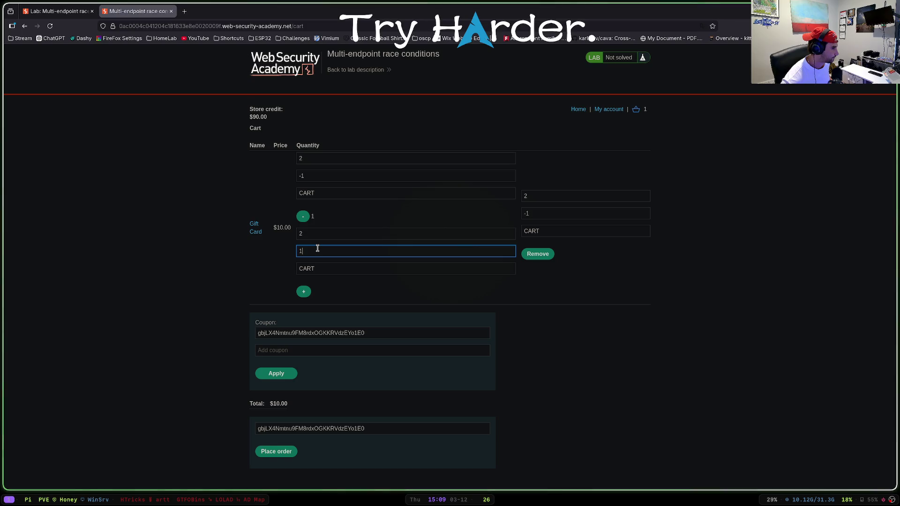
{"action": "left_click", "coordinate": [318, 234]}
{"action": "left_click", "coordinate": [316, 249]}
{"action": "left_click", "coordinate": [316, 234]}
{"action": "left_click", "coordinate": [316, 248]}
{"action": "left_click", "coordinate": [316, 236]}
{"action": "left_click", "coordinate": [317, 249]}
{"action": "left_click", "coordinate": [317, 235]}
{"action": "left_click", "coordinate": [317, 249]}
{"action": "left_click", "coordinate": [317, 234]}
{"action": "left_click", "coordinate": [316, 249]}
{"action": "left_click", "coordinate": [317, 234]}
{"action": "left_click", "coordinate": [318, 247]}
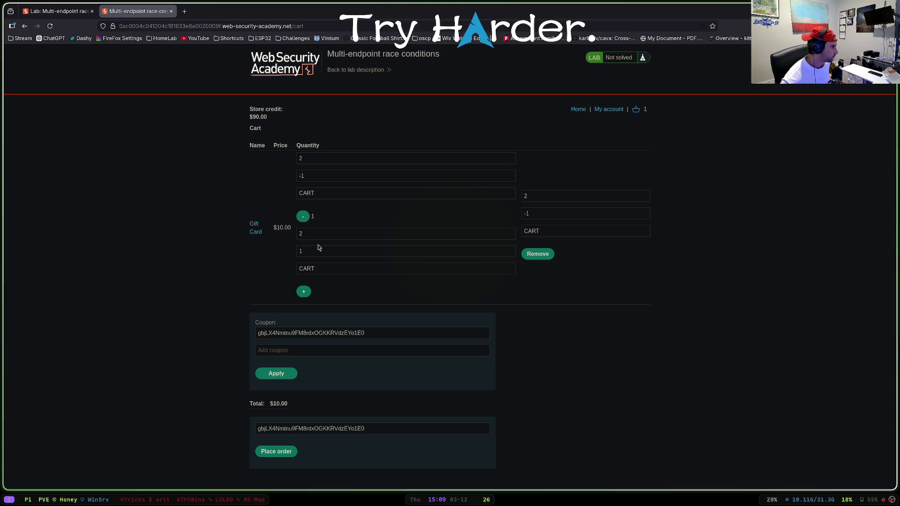
Step: Select the applied coupon code in the cart's coupon field
{"action": "left_click", "coordinate": [294, 326]}
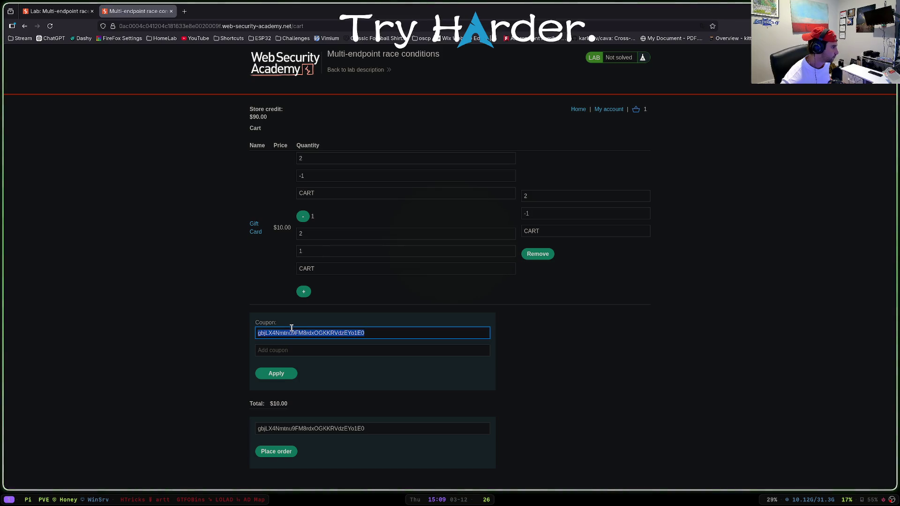
{"action": "left_click", "coordinate": [284, 352]}
{"action": "left_click", "coordinate": [276, 327]}
{"action": "double_click", "coordinate": [277, 328]}
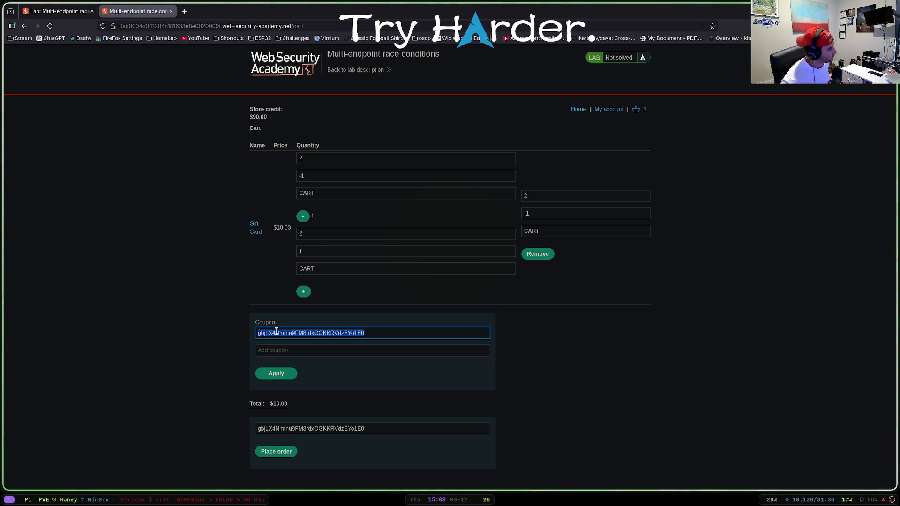
{"action": "left_click", "coordinate": [276, 331]}
{"action": "double_click", "coordinate": [277, 331]}
{"action": "double_click", "coordinate": [276, 331]}
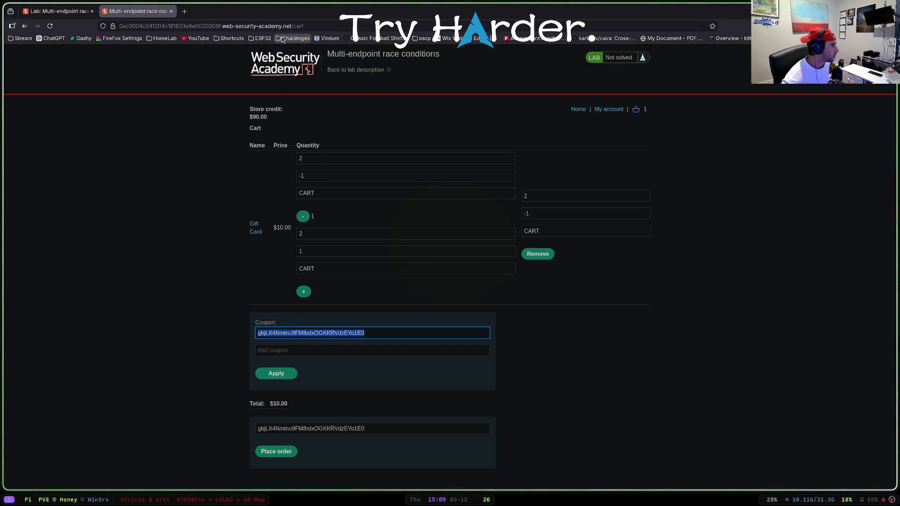
Step: Highlight the store credit amount, then tile Burp Intruder beside the browser
{"action": "left_click_drag", "start_coordinate": [277, 116], "coordinate": [247, 113]}
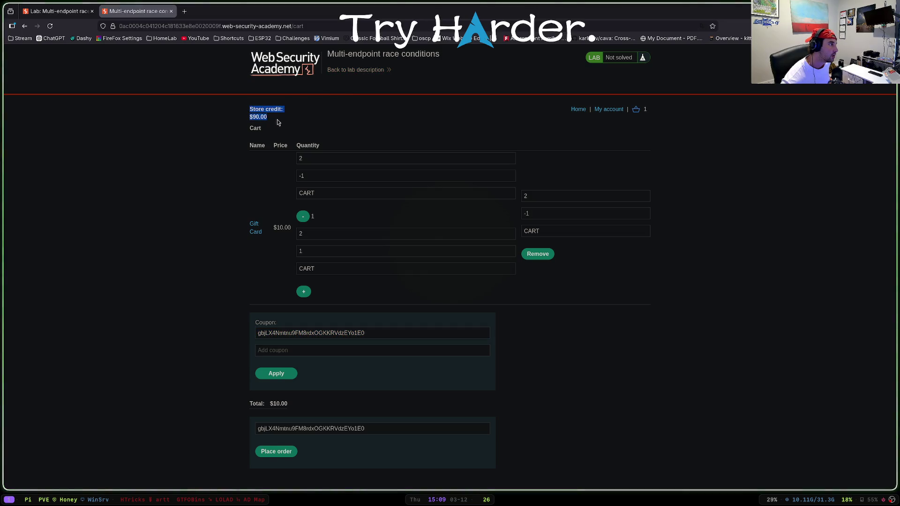
{"action": "left_click", "coordinate": [235, 111]}
{"action": "left_click_drag", "start_coordinate": [234, 111], "coordinate": [285, 115]}
{"action": "left_click", "coordinate": [248, 113]}
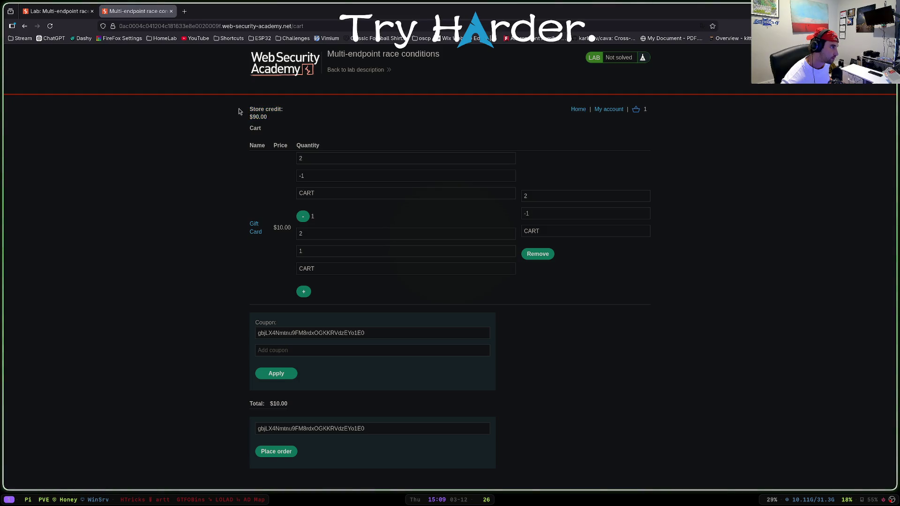
{"action": "triple_click", "coordinate": [277, 117]}
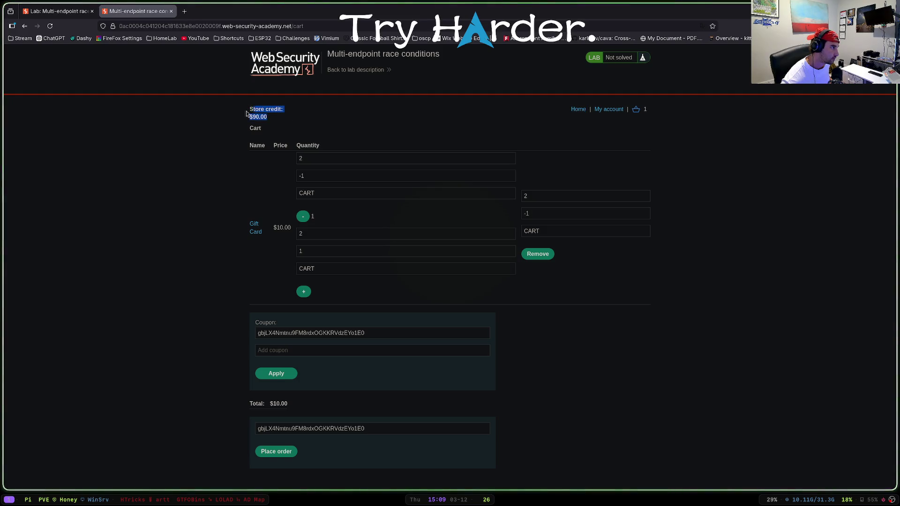
{"action": "mouse_move", "coordinate": [251, 112]}
{"action": "left_mouse_down"}
{"action": "mouse_move", "coordinate": [274, 118]}
{"action": "mouse_move", "coordinate": [248, 111]}
{"action": "left_mouse_up"}
{"action": "left_click", "coordinate": [292, 121]}
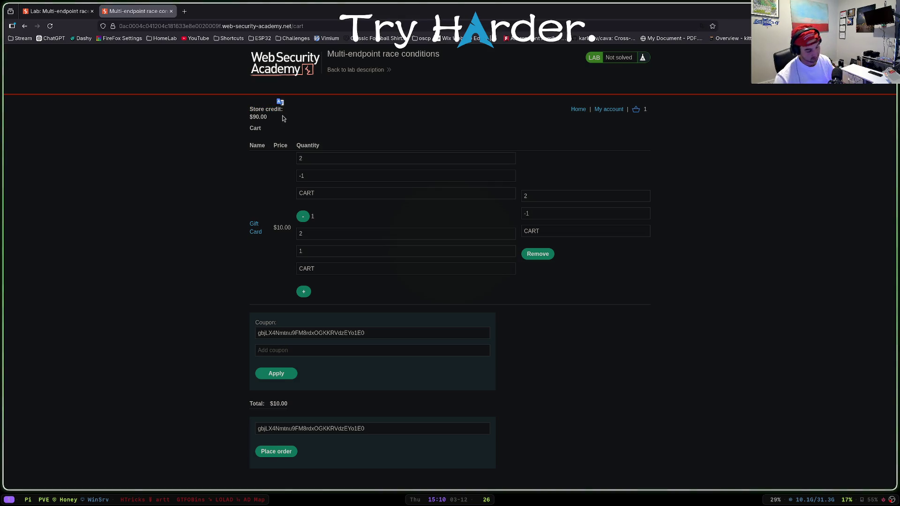
{"action": "key", "text": "alt+Tab"}
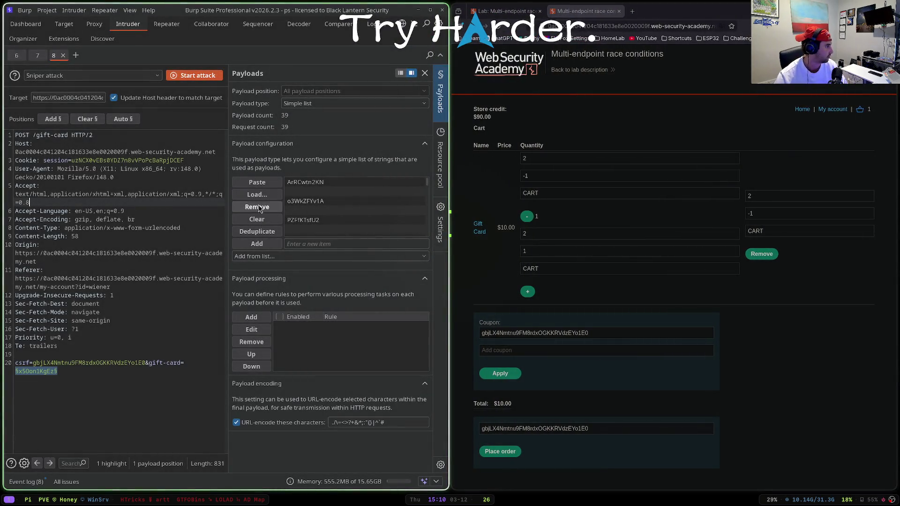
Step: Bring up the saved checkout request in Repeater tab 62 and open the My account page
{"action": "left_click", "coordinate": [166, 24]}
{"action": "left_click", "coordinate": [112, 201]}
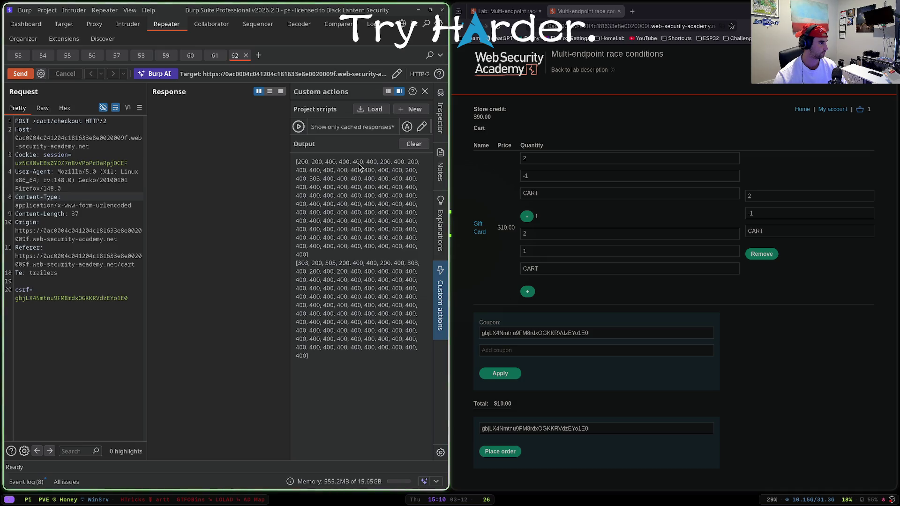
{"action": "left_click", "coordinate": [841, 115]}
{"action": "scroll", "coordinate": [532, 234], "scroll_direction": "down", "scroll_amount": 3}
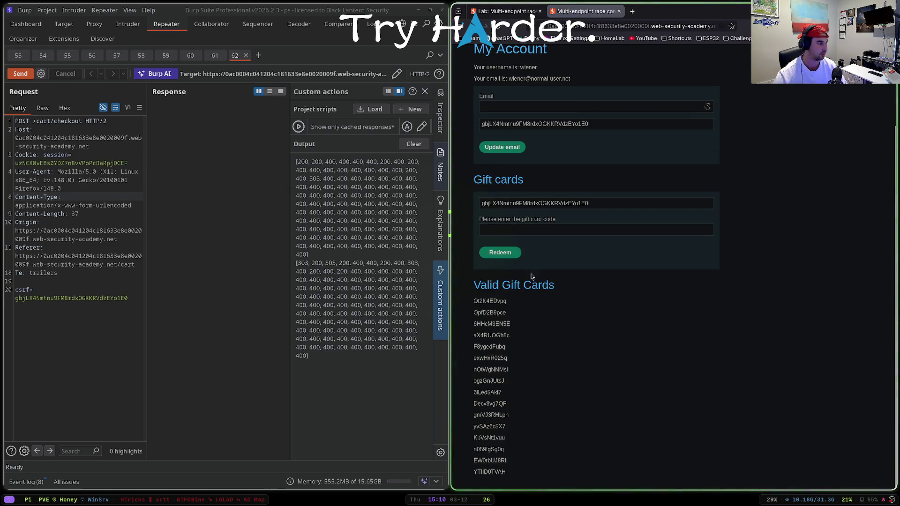
Step: Paste a gift card code into the redeem field, clear it, and select the Valid Gift Cards list
{"action": "left_click", "coordinate": [527, 226]}
{"action": "key", "text": "ctrl+v"}
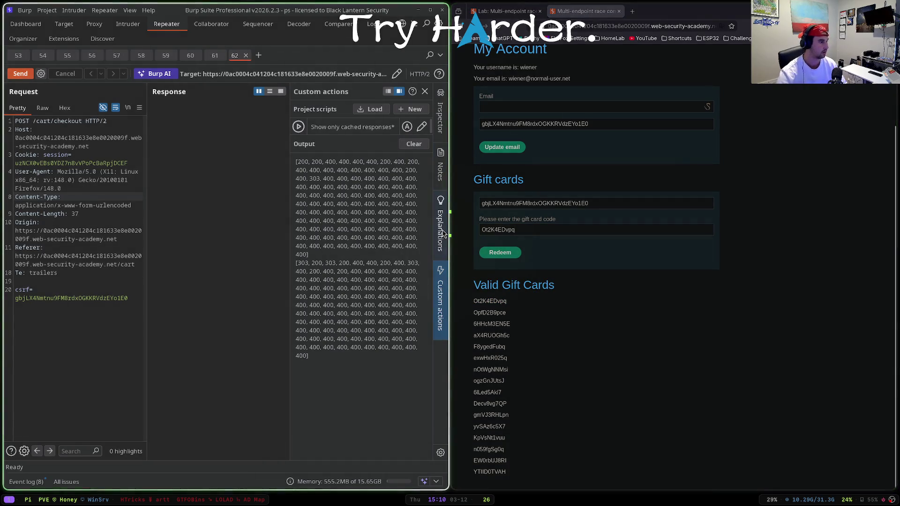
{"action": "key", "text": "ctrl+a"}
{"action": "key", "text": "BackSpace"}
{"action": "left_click_drag", "start_coordinate": [472, 298], "coordinate": [556, 482]}
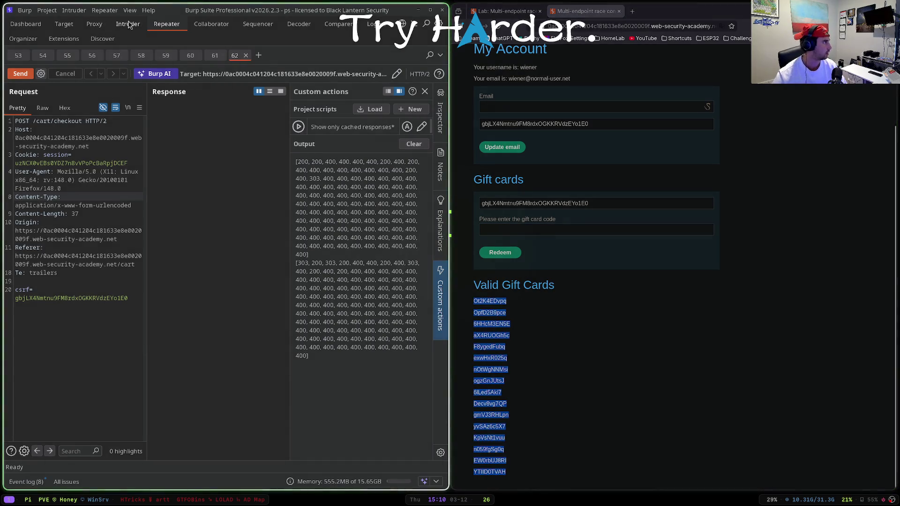
Step: Load the copied codes as 31 Simple list payloads and launch the gift-card attack
{"action": "left_click", "coordinate": [125, 25]}
{"action": "left_click", "coordinate": [257, 182]}
{"action": "left_click", "coordinate": [194, 75]}
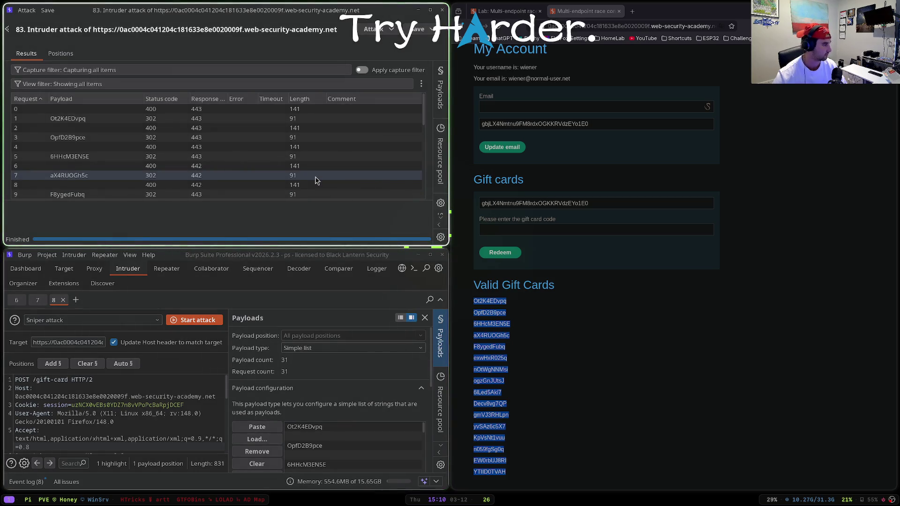
Step: Close the finished attack without saving and check the store credit amount
{"action": "key", "text": "super+q"}
{"action": "left_click", "coordinate": [338, 148]}
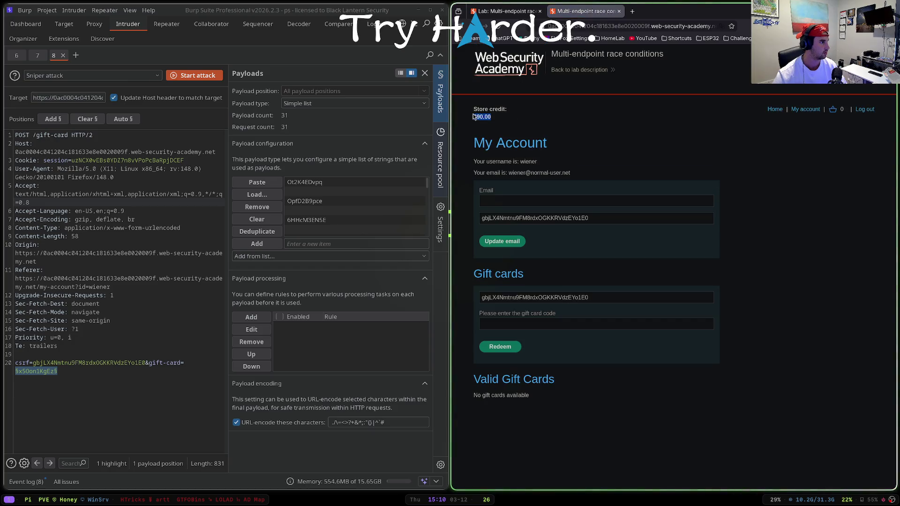
{"action": "left_click_drag", "start_coordinate": [486, 111], "coordinate": [488, 110]}
{"action": "left_click", "coordinate": [479, 116]}
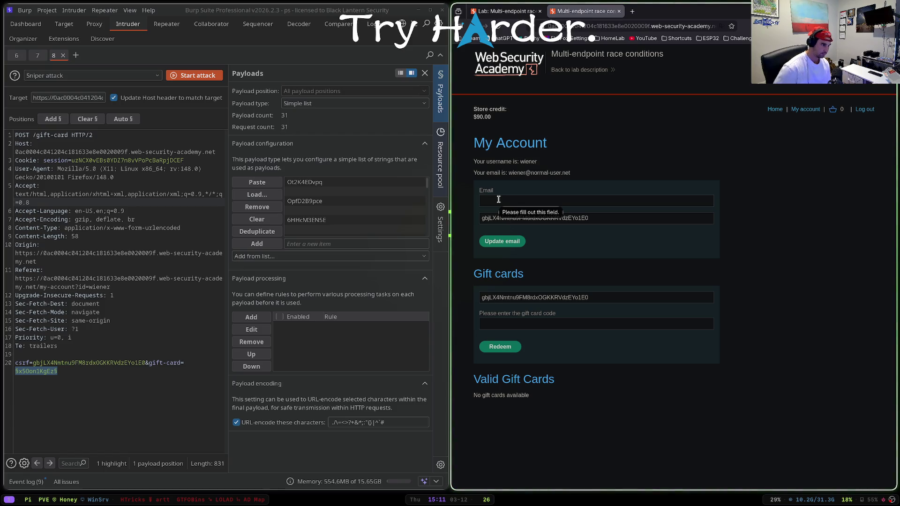
Step: Reload the My account page and check the gift card code field
{"action": "left_click", "coordinate": [583, 325]}
{"action": "left_click", "coordinate": [814, 110]}
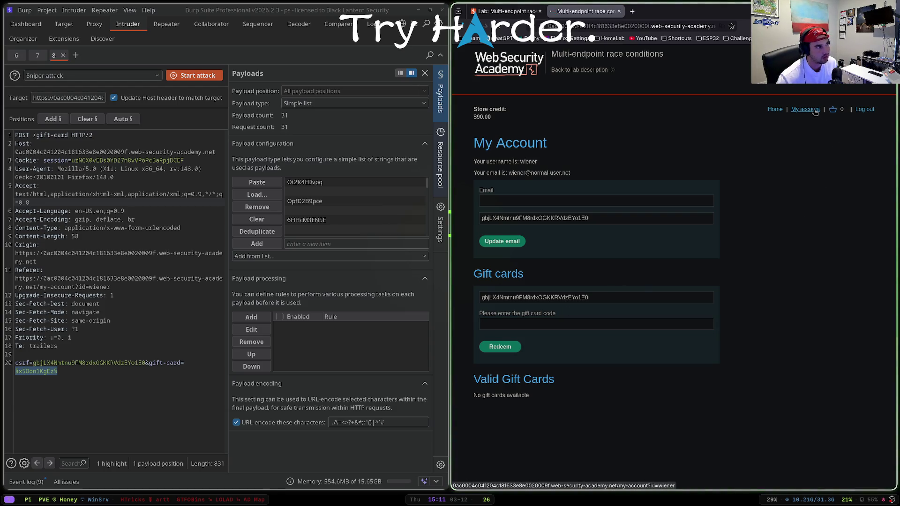
{"action": "left_click", "coordinate": [510, 323]}
Step: Add the $10.00 Gift Card to the cart from its product page and open the cart
{"action": "left_click", "coordinate": [780, 110]}
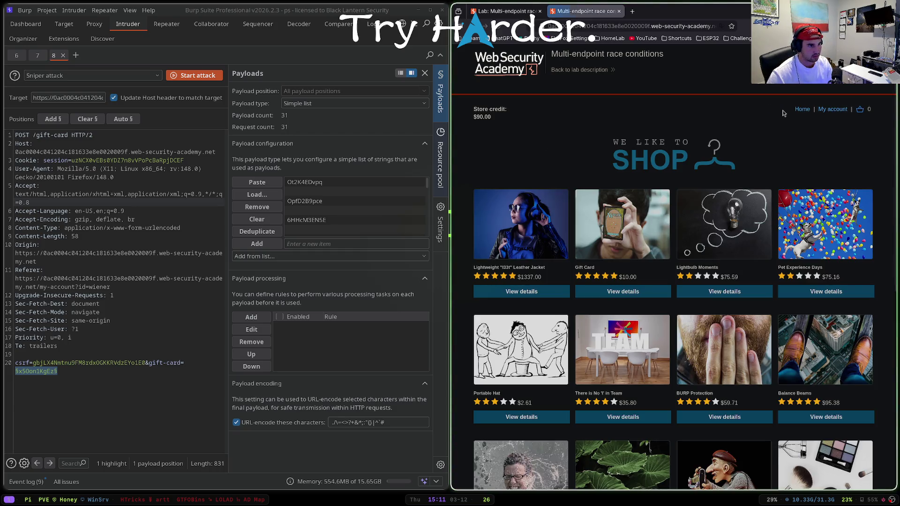
{"action": "left_click", "coordinate": [616, 290]}
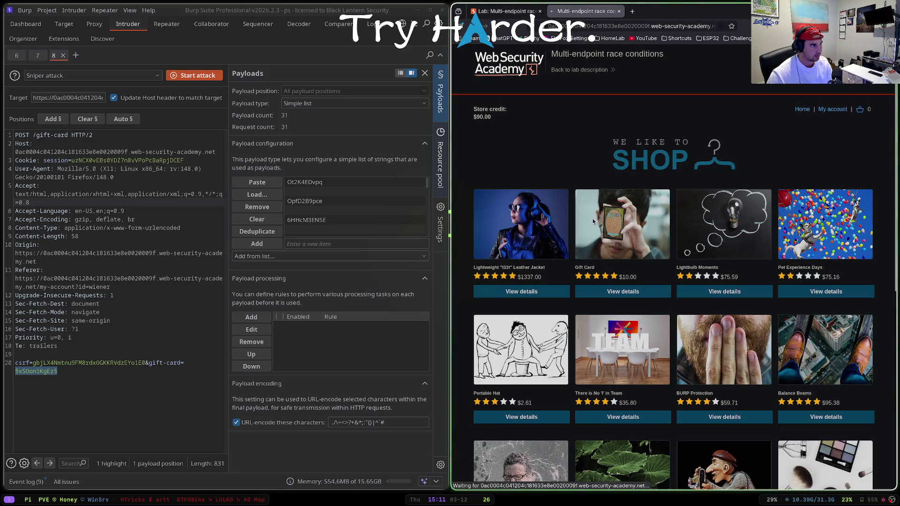
{"action": "scroll", "coordinate": [555, 318], "scroll_direction": "down", "scroll_amount": 2}
{"action": "left_click", "coordinate": [492, 462]}
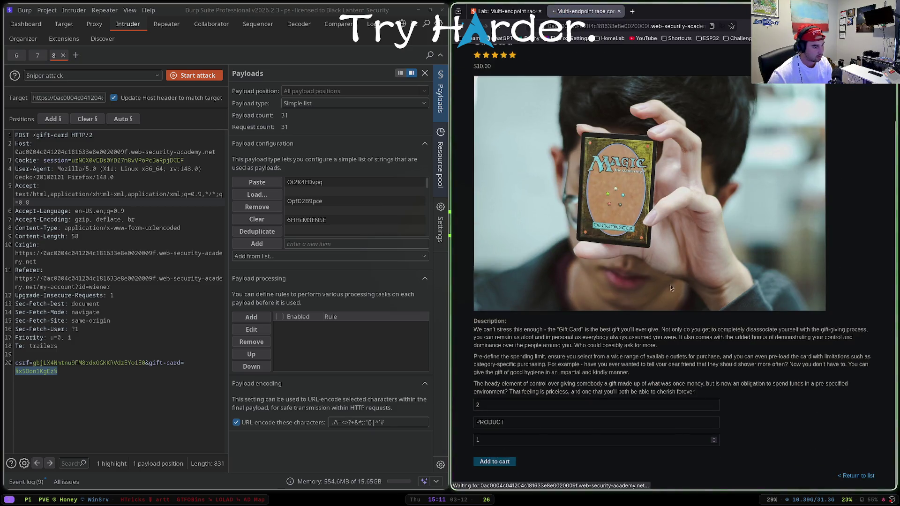
{"action": "left_click", "coordinate": [853, 110]}
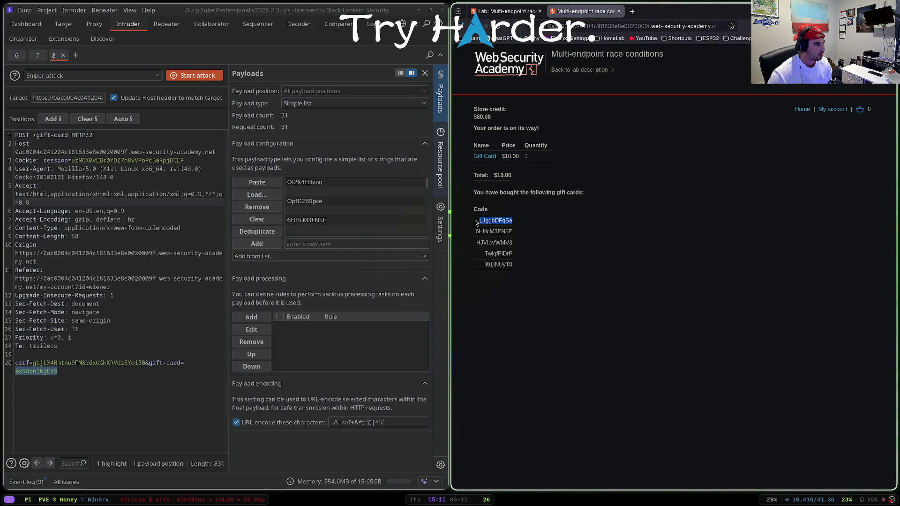
Step: Reload the order confirmation, then copy the new gift card code from My account
{"action": "left_click", "coordinate": [489, 27]}
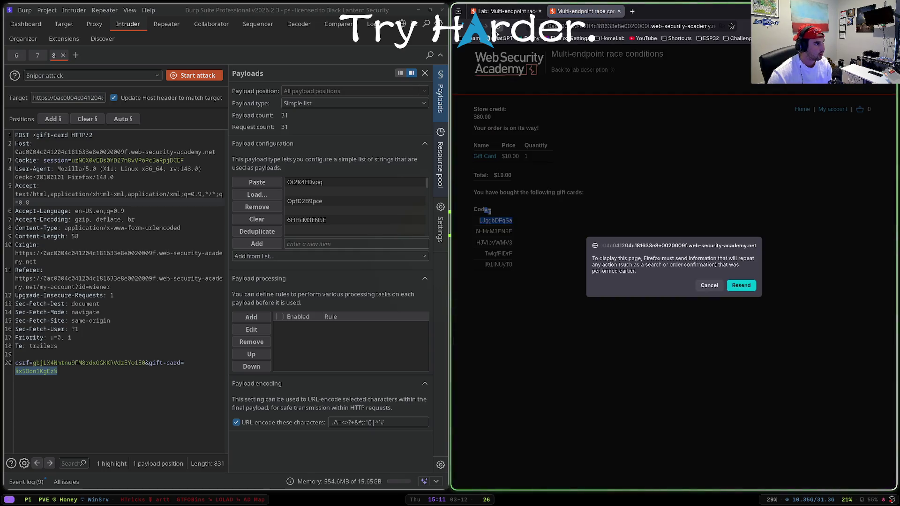
{"action": "left_click", "coordinate": [737, 285]}
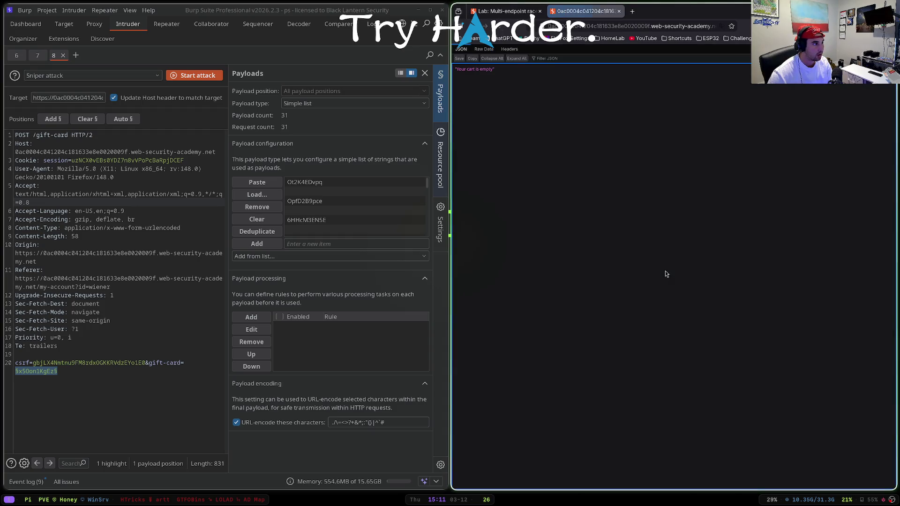
{"action": "left_click", "coordinate": [470, 26]}
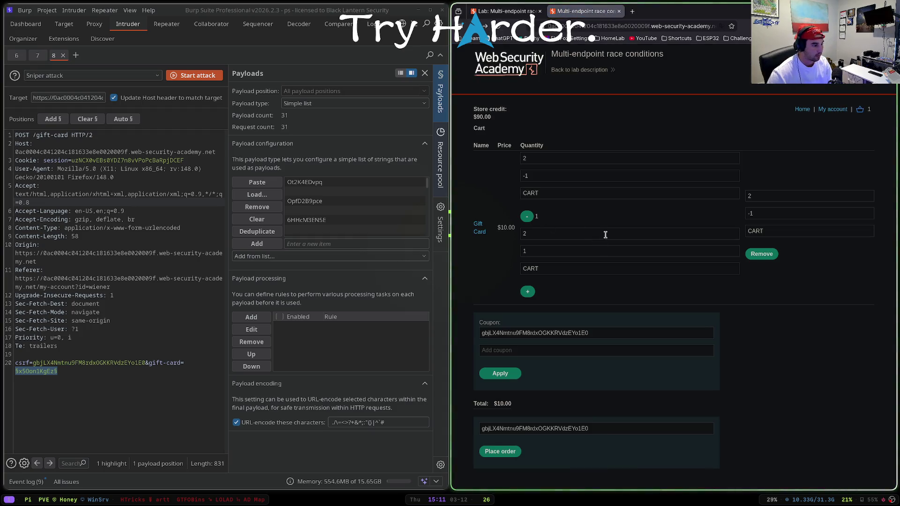
{"action": "left_click", "coordinate": [831, 109]}
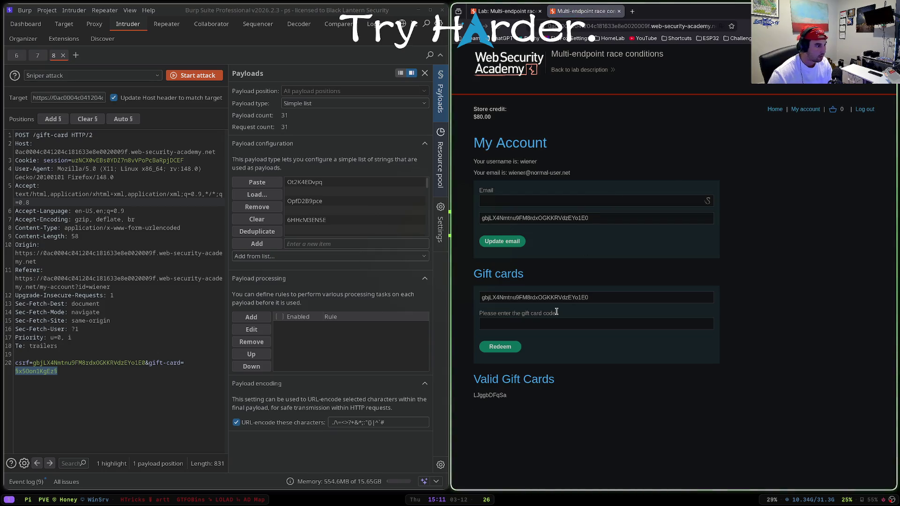
{"action": "double_click", "coordinate": [498, 396]}
{"action": "key", "text": "ctrl+c"}
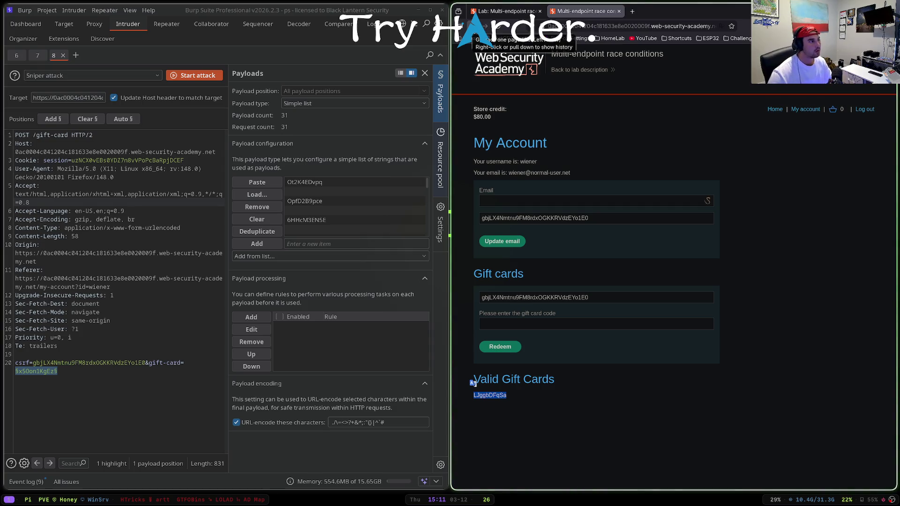
{"action": "left_click", "coordinate": [471, 27]}
{"action": "left_click", "coordinate": [486, 26]}
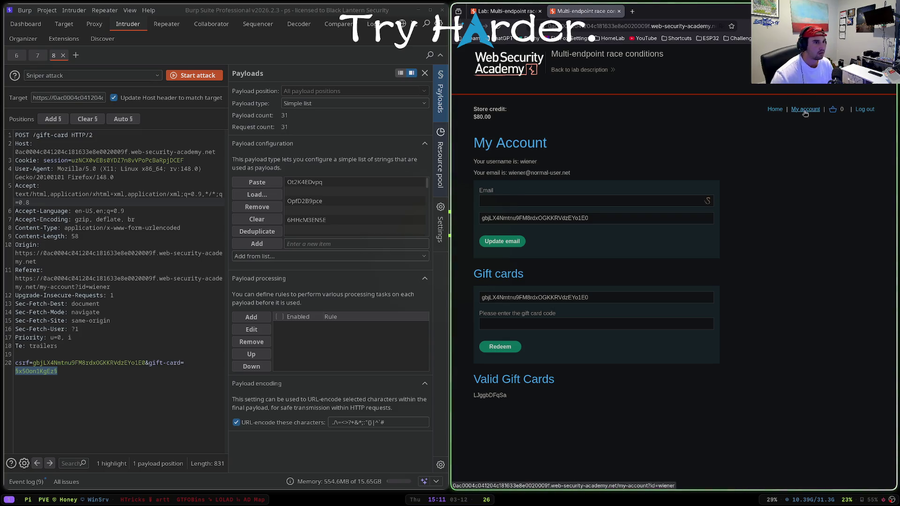
Step: Paste the code into the redeem field, turn Proxy Intercept on, and submit Redeem
{"action": "left_click", "coordinate": [538, 326]}
{"action": "key", "text": "ctrl+v"}
{"action": "left_click", "coordinate": [94, 24]}
{"action": "left_click", "coordinate": [51, 74]}
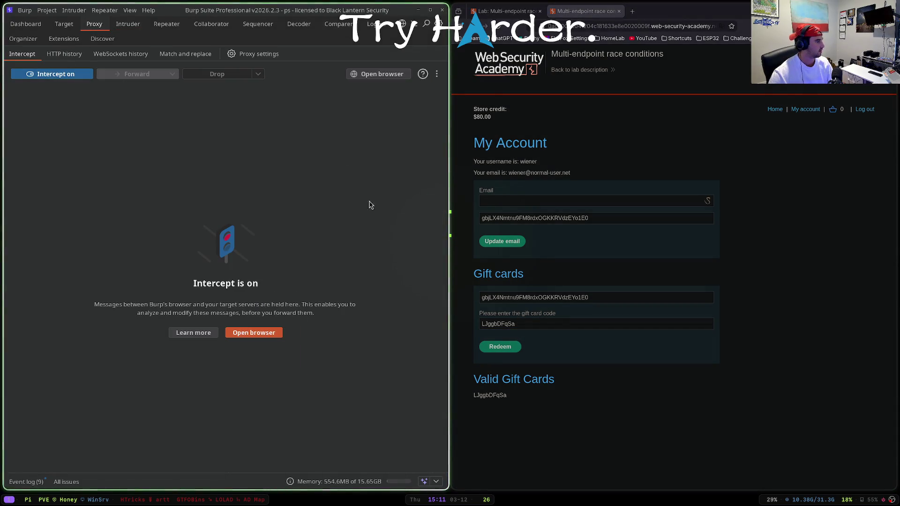
{"action": "left_click", "coordinate": [500, 346]}
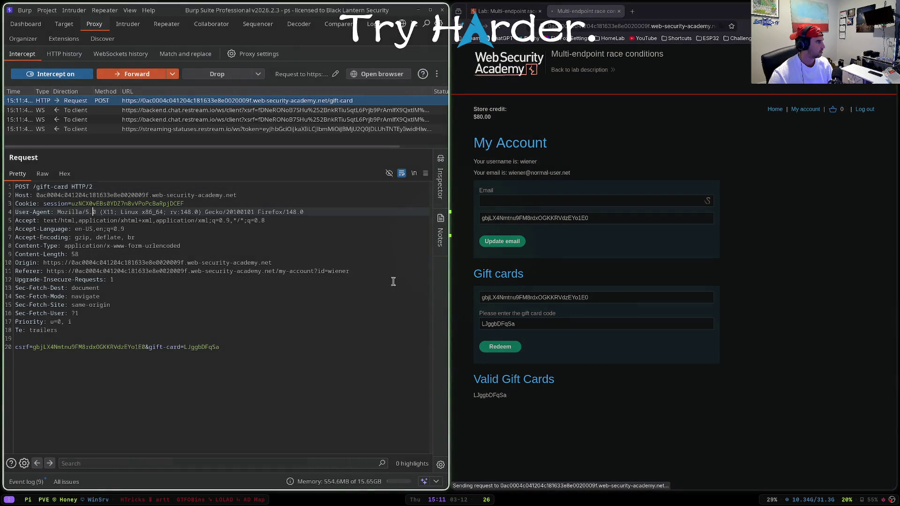
Step: Send the intercepted POST /gift-card request to Repeater
{"action": "right_click", "coordinate": [108, 188]}
{"action": "left_click", "coordinate": [140, 233]}
{"action": "key", "text": "ctrl+shift+r"}
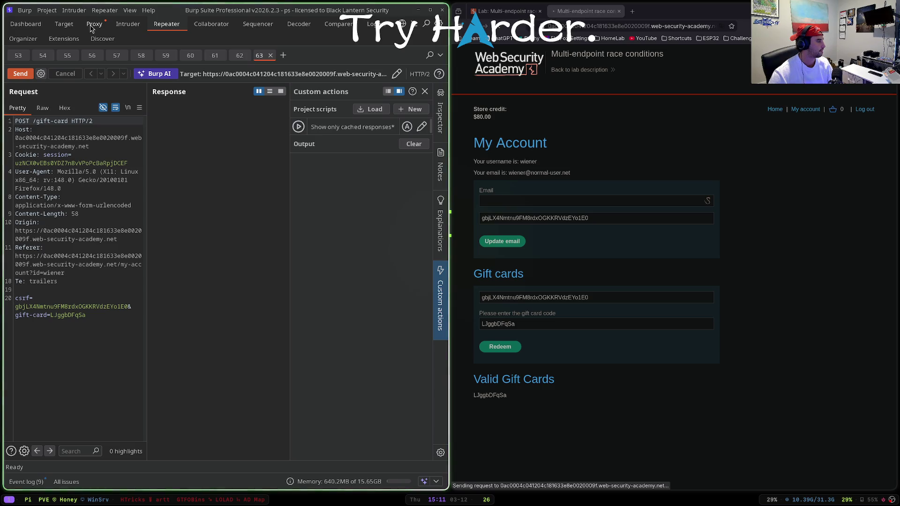
Step: Drop the held request, turn Intercept off, and resubmit the same gift card code
{"action": "left_click", "coordinate": [92, 27]}
{"action": "left_click", "coordinate": [217, 74]}
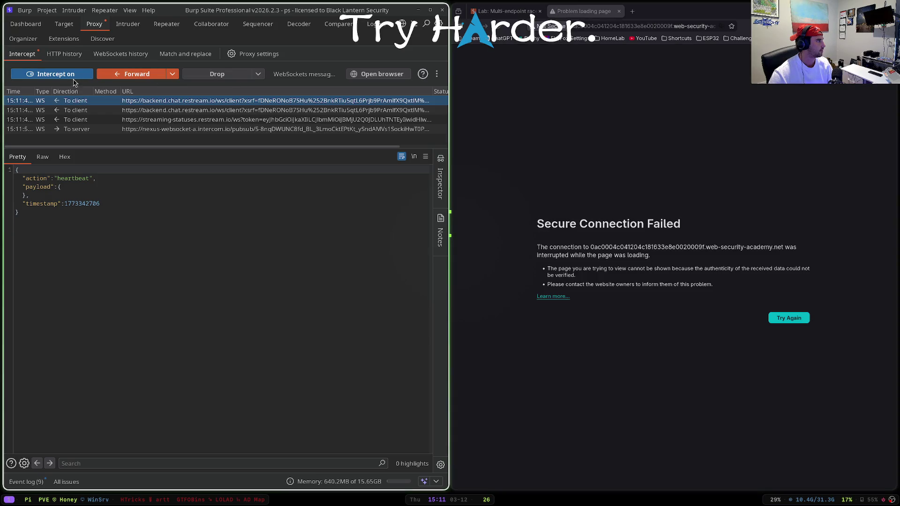
{"action": "left_click", "coordinate": [51, 74]}
{"action": "left_click", "coordinate": [497, 27]}
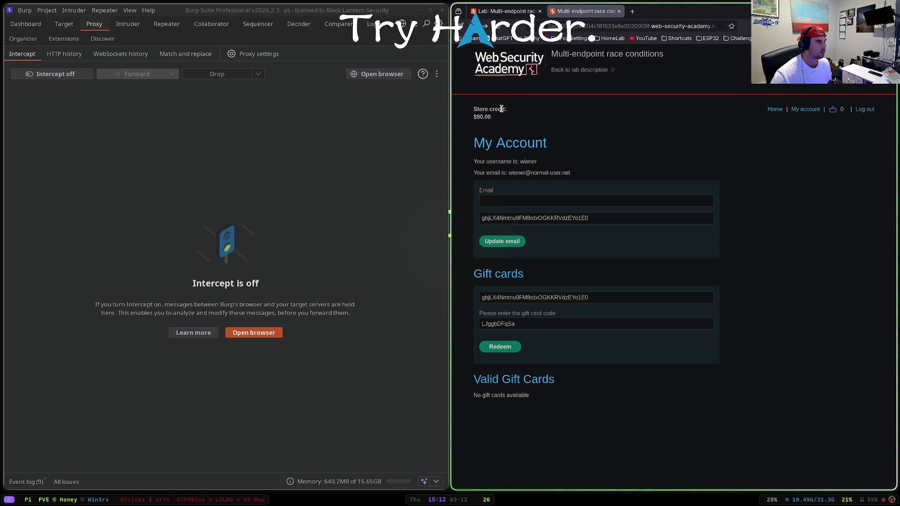
{"action": "left_click", "coordinate": [528, 326]}
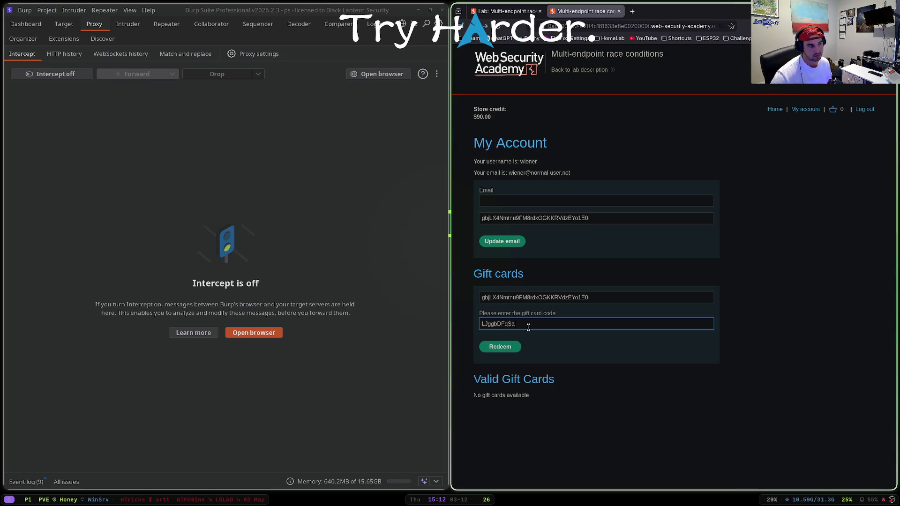
{"action": "left_click", "coordinate": [500, 346]}
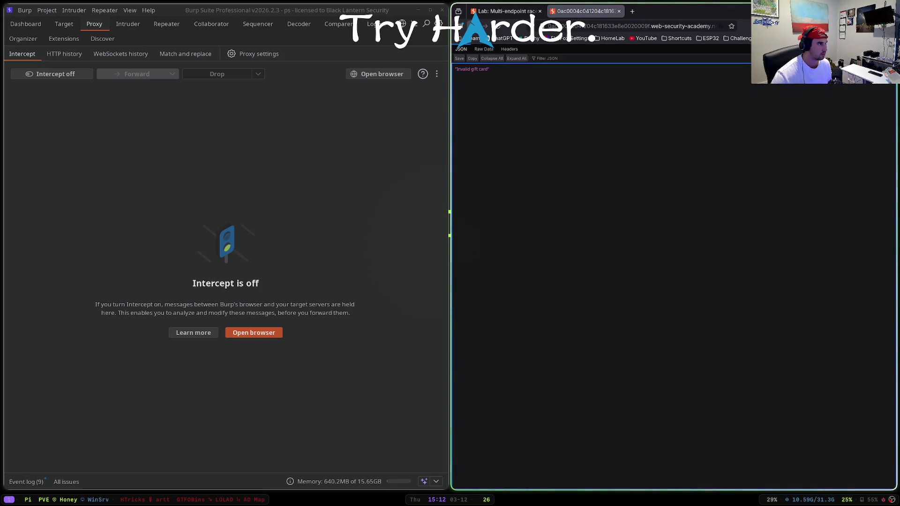
{"action": "left_click", "coordinate": [838, 111]}
{"action": "left_click", "coordinate": [160, 26]}
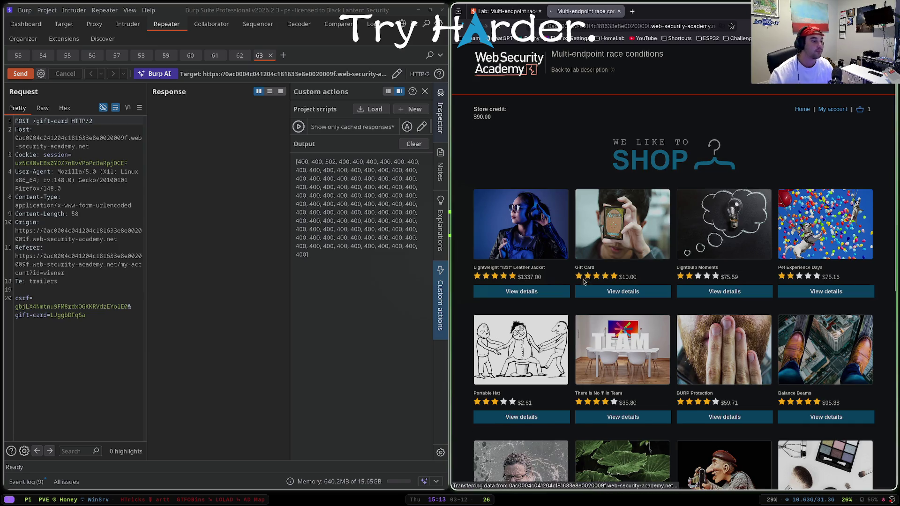
Step: Add the $10.00 Gift Card to the cart, enable interception, and place the order
{"action": "scroll", "coordinate": [621, 292], "scroll_direction": "down", "scroll_amount": 3}
{"action": "left_click", "coordinate": [495, 462]}
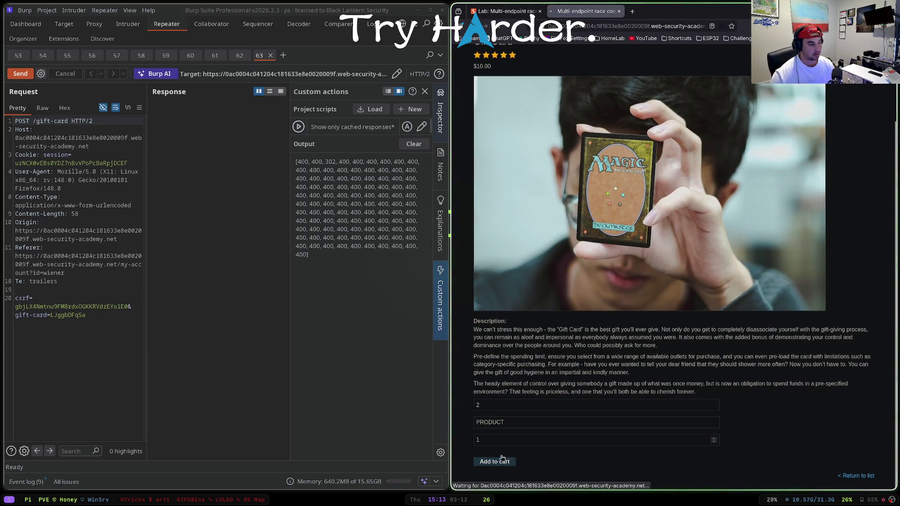
{"action": "left_click", "coordinate": [854, 110]}
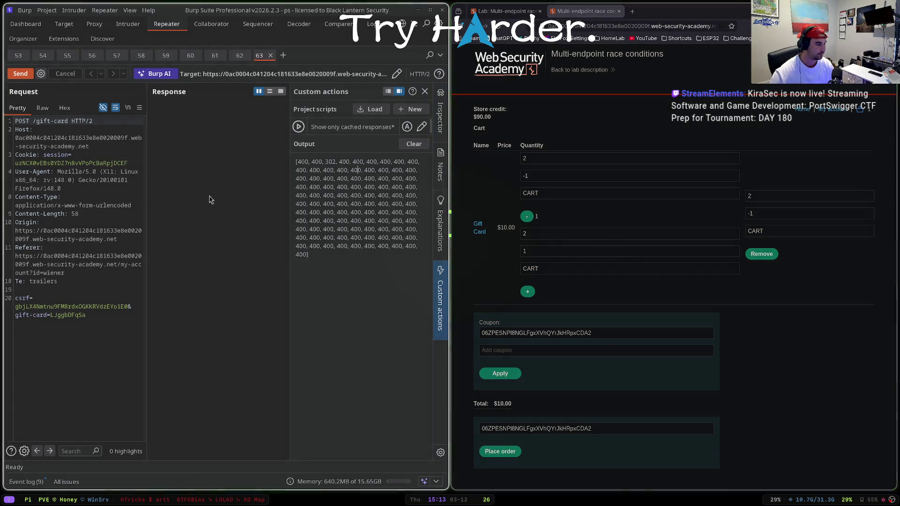
{"action": "key", "text": "ctrl+shift+p"}
{"action": "key", "text": "ctrl+t"}
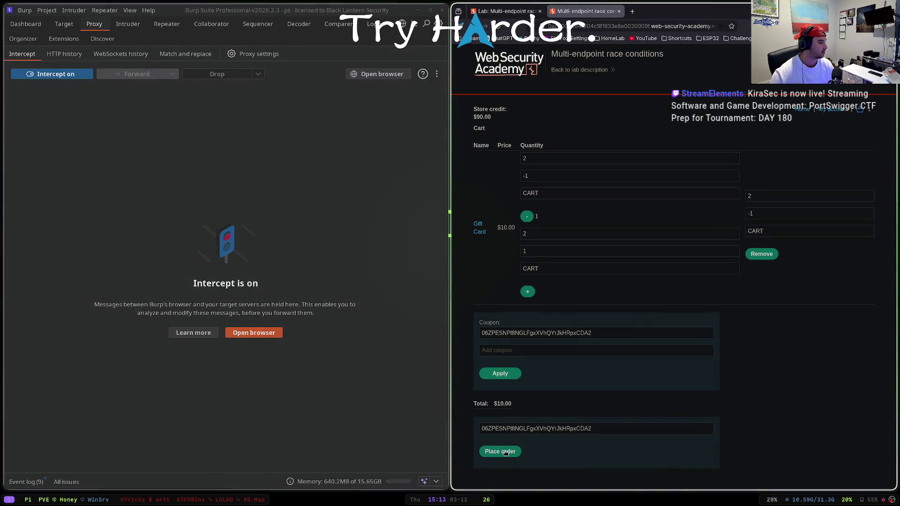
{"action": "left_click", "coordinate": [500, 451]}
{"action": "right_click", "coordinate": [126, 187]}
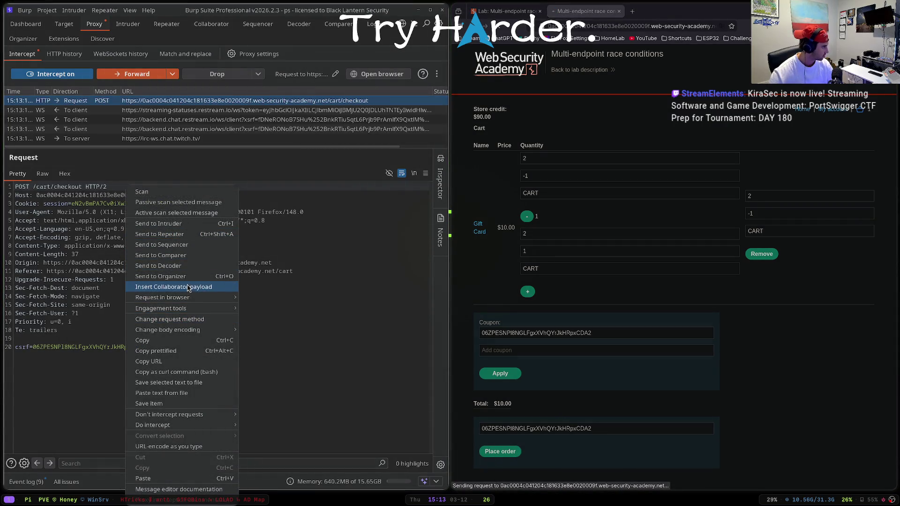
Step: Send the intercepted checkout request to Repeater and forward all seven held messages
{"action": "left_click", "coordinate": [159, 234]}
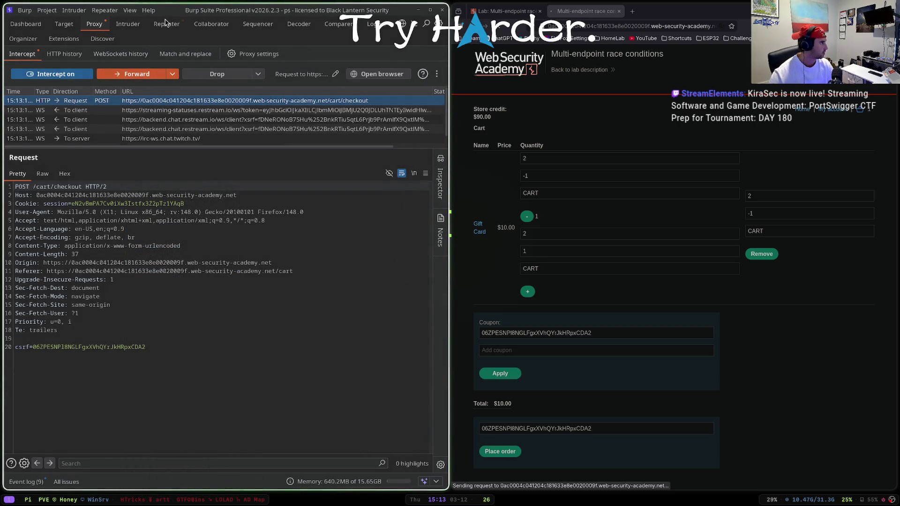
{"action": "left_click", "coordinate": [165, 24]}
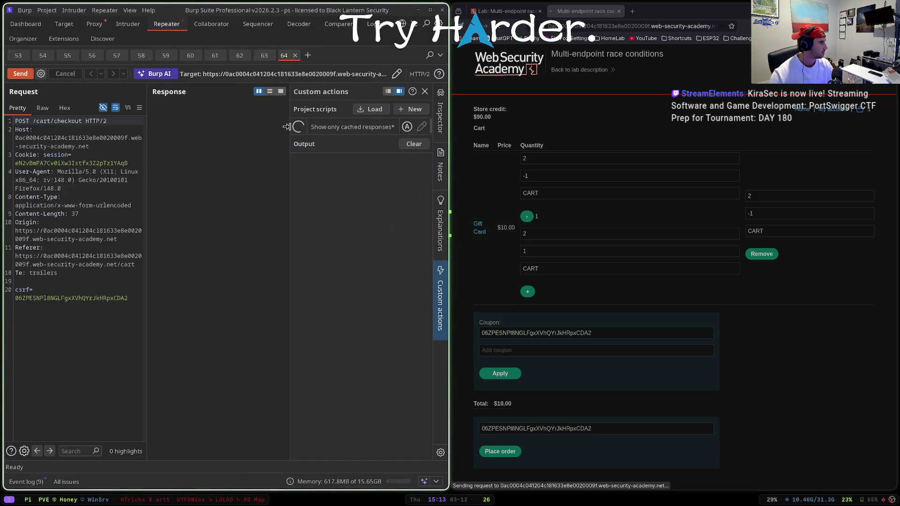
{"action": "left_click", "coordinate": [95, 25]}
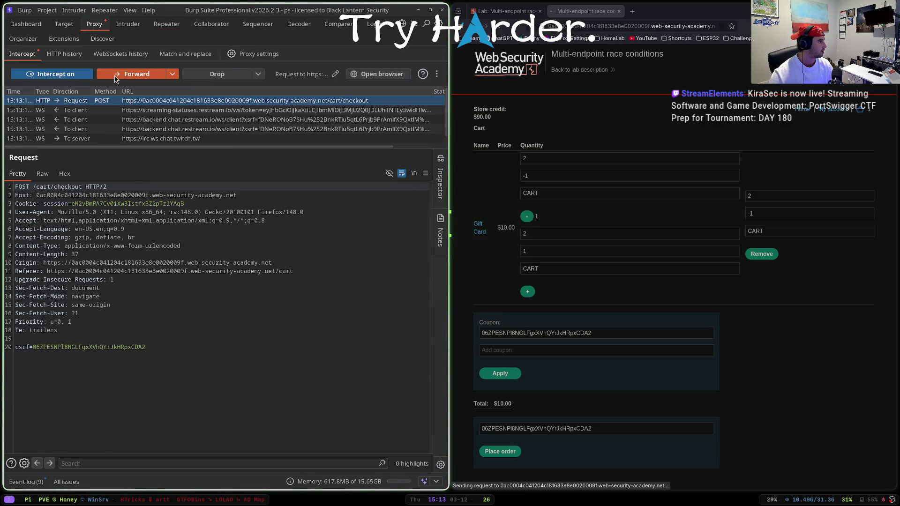
{"action": "left_click", "coordinate": [115, 76]}
{"action": "left_click", "coordinate": [115, 76]}
{"action": "left_click", "coordinate": [115, 76]}
{"action": "left_click", "coordinate": [115, 76]}
{"action": "left_click", "coordinate": [114, 76]}
{"action": "left_click", "coordinate": [115, 76]}
{"action": "left_click", "coordinate": [115, 76]}
Step: Turn interception off, reload the page resending form data, and return to the cart
{"action": "left_click", "coordinate": [71, 74]}
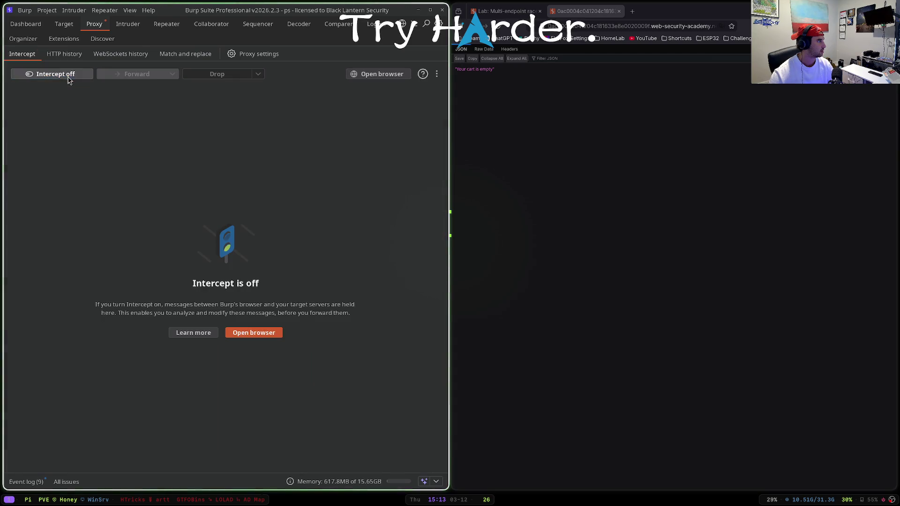
{"action": "left_click", "coordinate": [498, 29]}
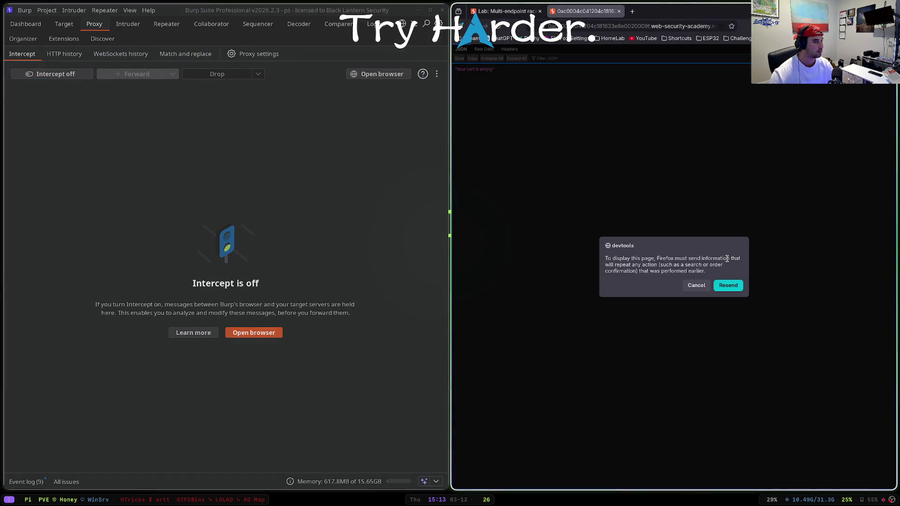
{"action": "left_click", "coordinate": [729, 285]}
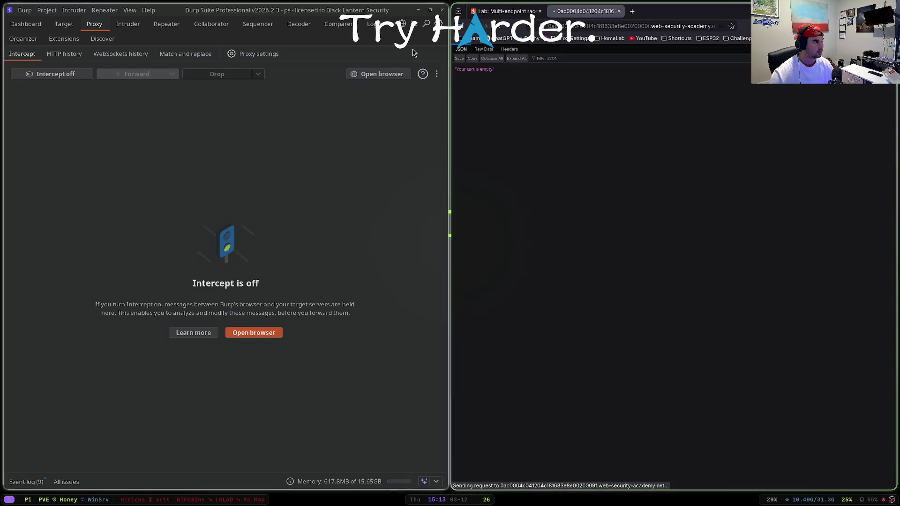
{"action": "left_click", "coordinate": [470, 25]}
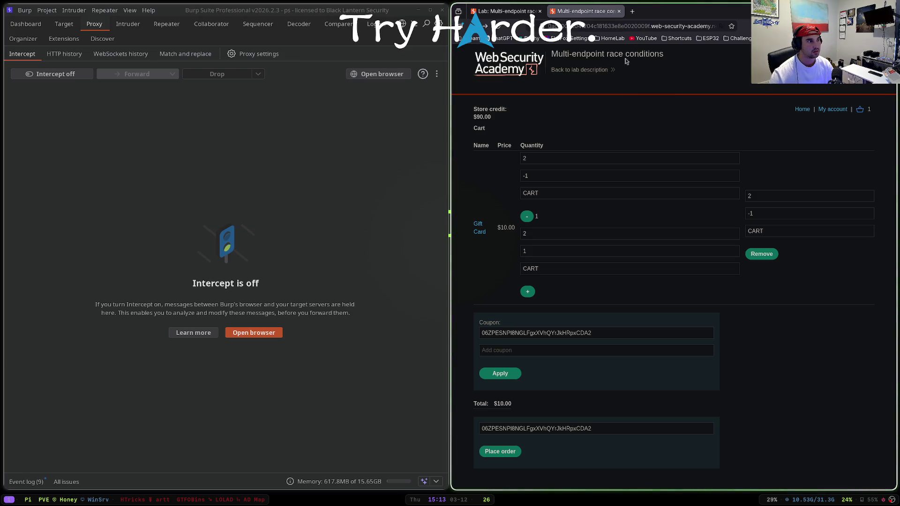
Step: Try placing the Gift Card order twice, adding another gift card in between
{"action": "left_click", "coordinate": [486, 27]}
{"action": "left_click", "coordinate": [470, 25]}
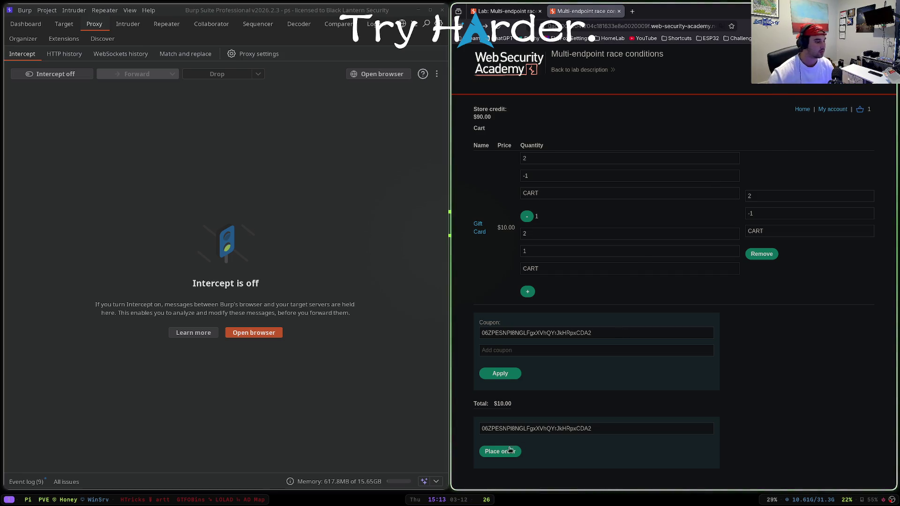
{"action": "left_click", "coordinate": [499, 457]}
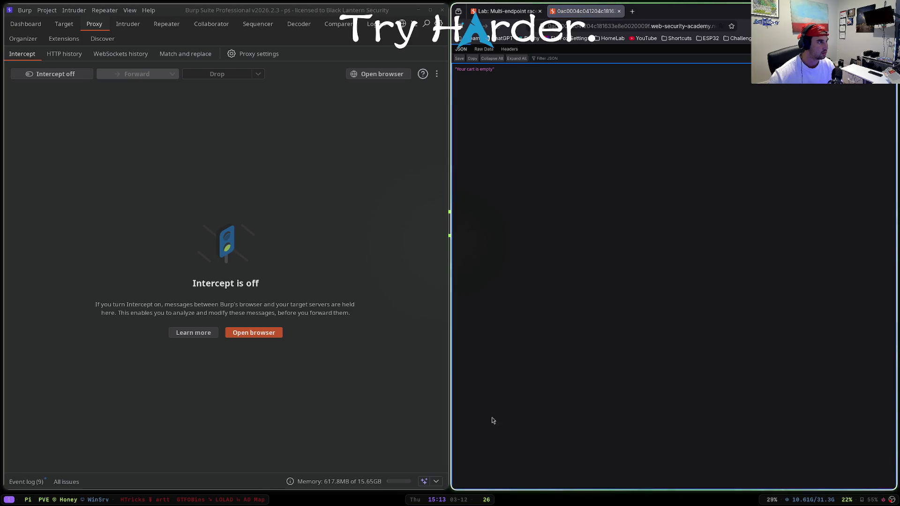
{"action": "key", "text": "alt+Left"}
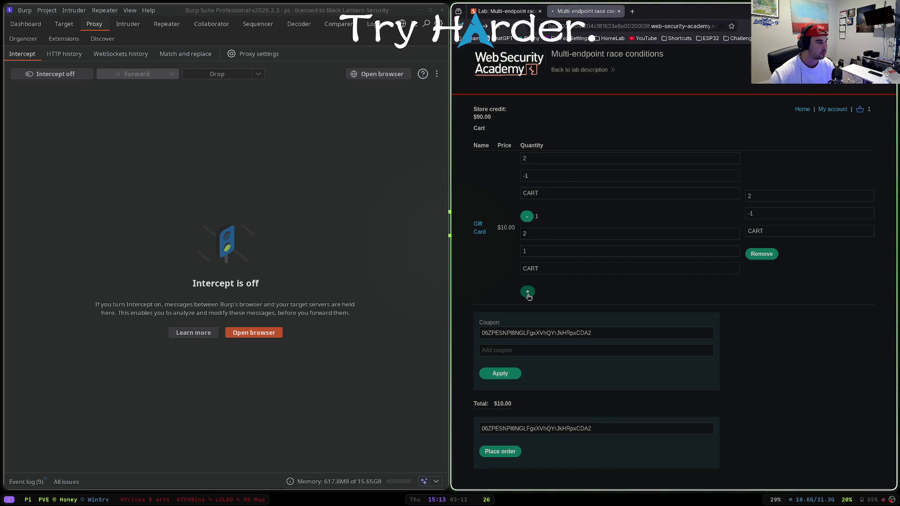
{"action": "left_click", "coordinate": [528, 291]}
{"action": "left_click", "coordinate": [500, 457]}
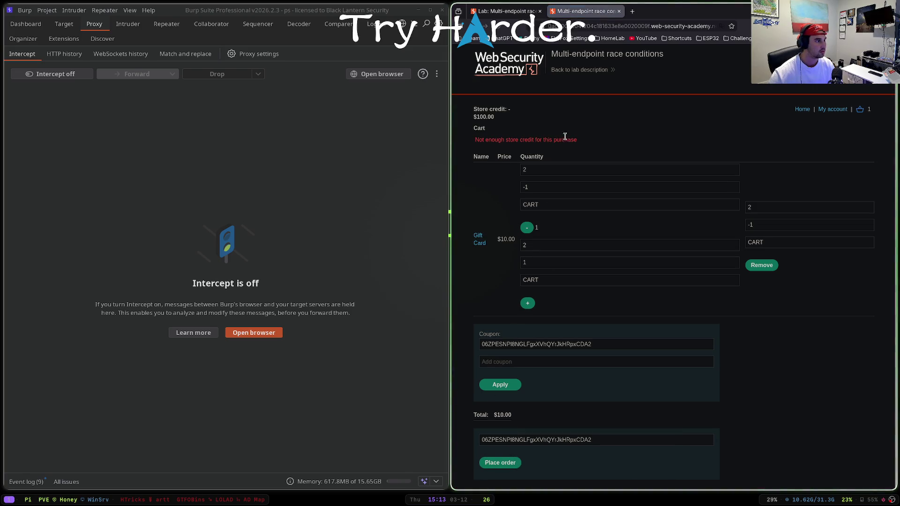
Step: Open My account and select the full Valid Gift Cards code list
{"action": "left_click", "coordinate": [604, 28]}
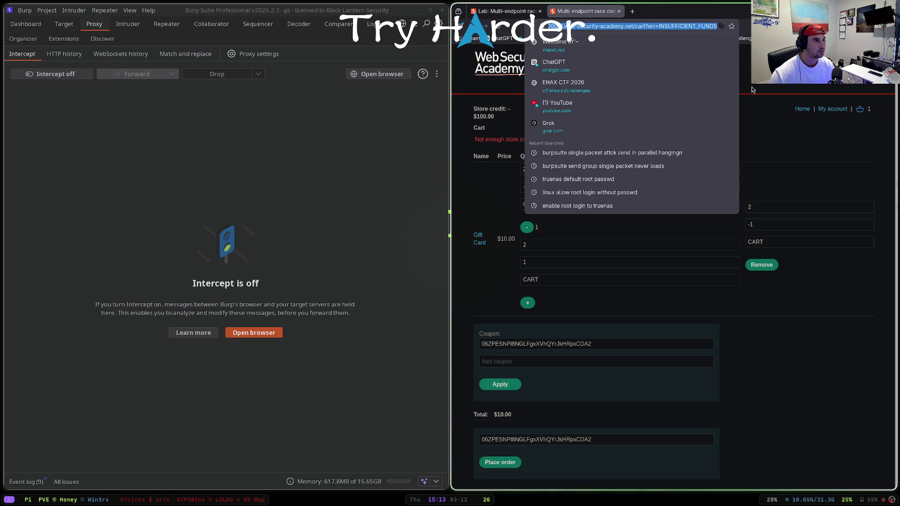
{"action": "left_click", "coordinate": [806, 105]}
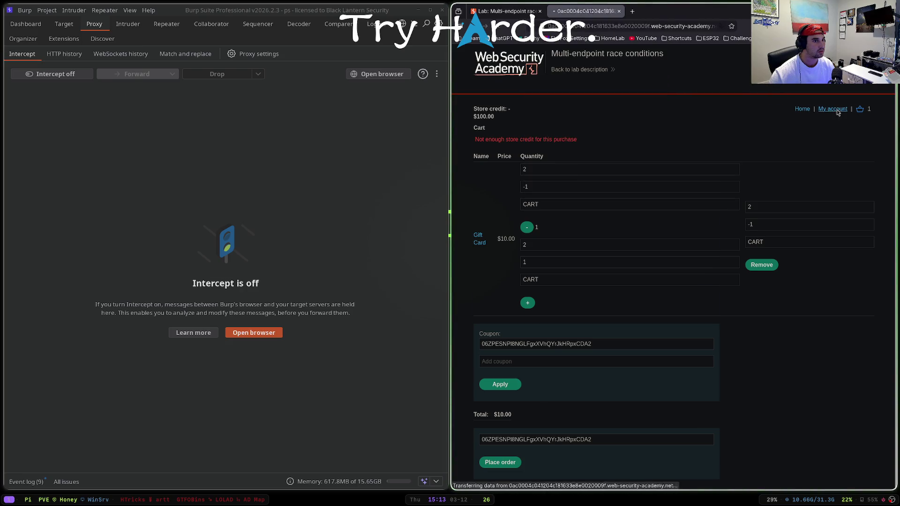
{"action": "left_click", "coordinate": [838, 109]}
{"action": "scroll", "coordinate": [472, 268], "scroll_direction": "down", "scroll_amount": 3}
{"action": "mouse_move", "coordinate": [471, 269]}
{"action": "left_mouse_down"}
{"action": "mouse_move", "coordinate": [532, 402]}
{"action": "mouse_move", "coordinate": [517, 477]}
{"action": "left_mouse_up"}
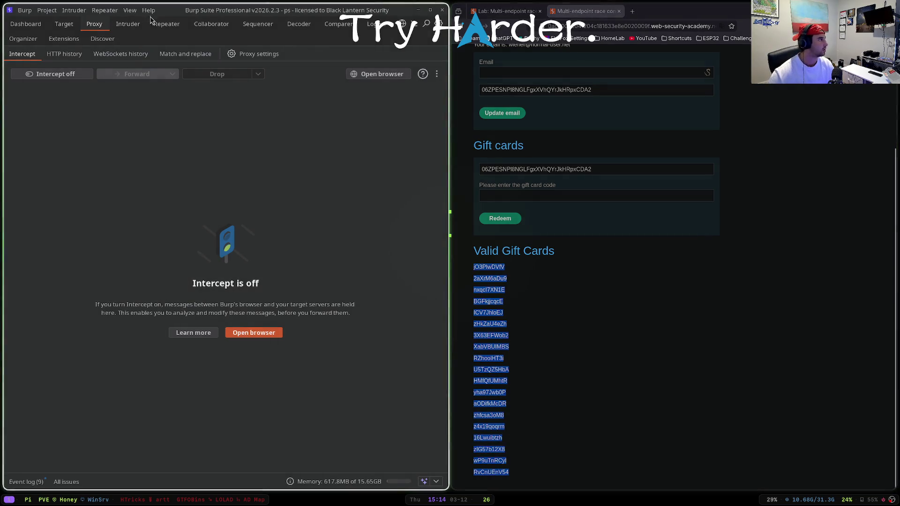
Step: Replace the Intruder payloads with the 37 copied codes and start the attack
{"action": "left_click", "coordinate": [129, 25]}
{"action": "left_click", "coordinate": [257, 219]}
{"action": "left_click", "coordinate": [256, 182]}
{"action": "left_click", "coordinate": [203, 78]}
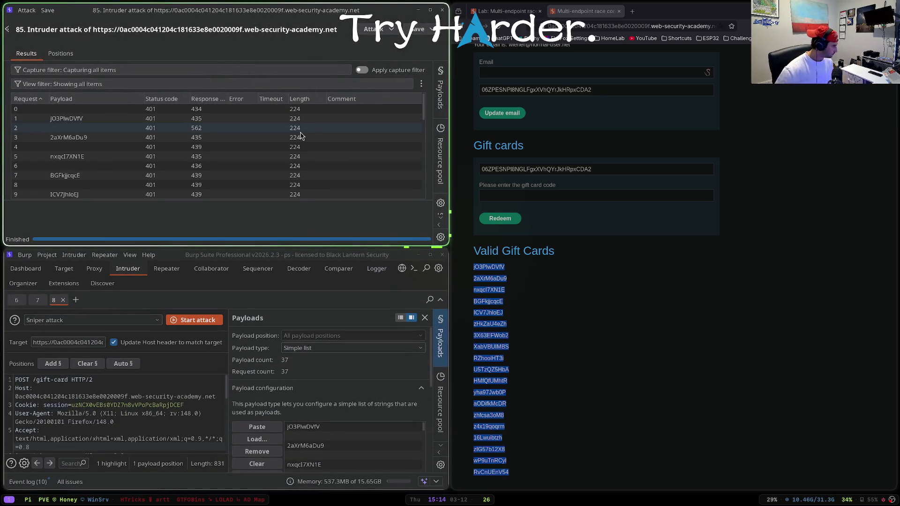
Step: Copy the session cookie value from the browser's developer tools Storage panel
{"action": "scroll", "coordinate": [311, 138], "scroll_direction": "down", "scroll_amount": 6}
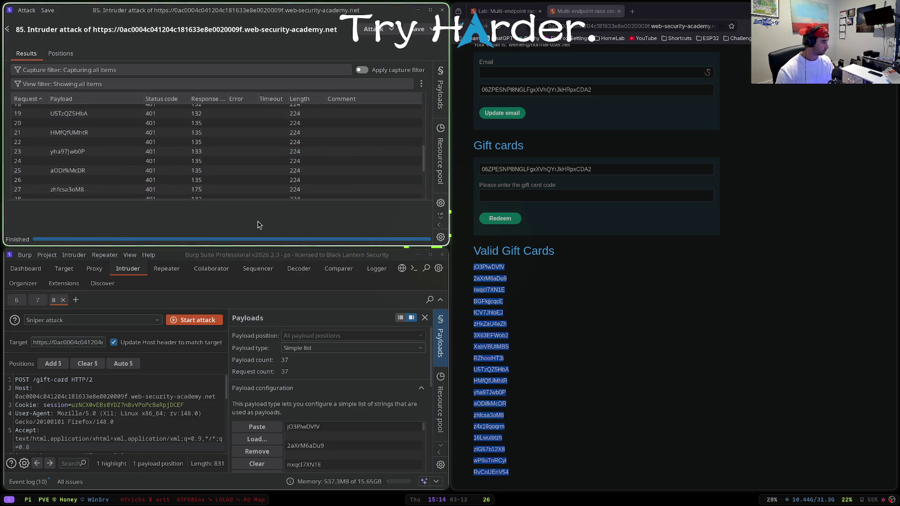
{"action": "right_click", "coordinate": [631, 302]}
{"action": "left_click", "coordinate": [656, 410]}
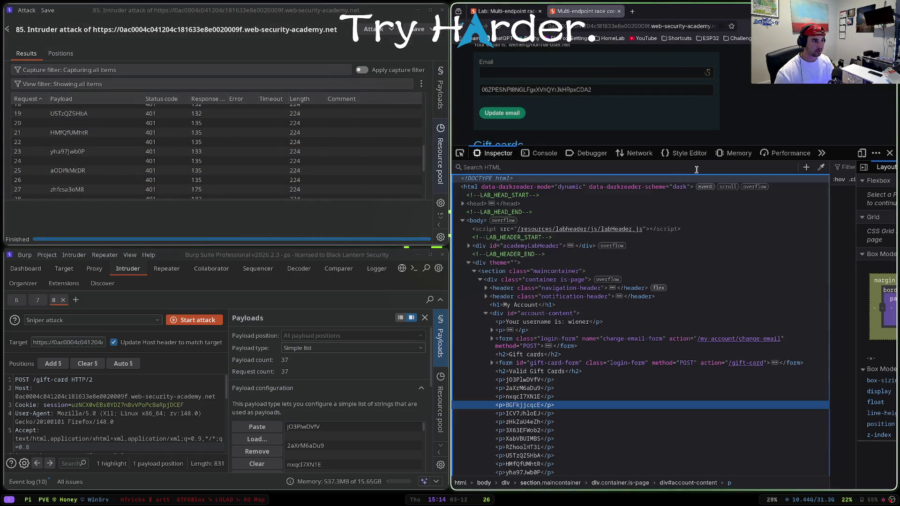
{"action": "left_click", "coordinate": [821, 153]}
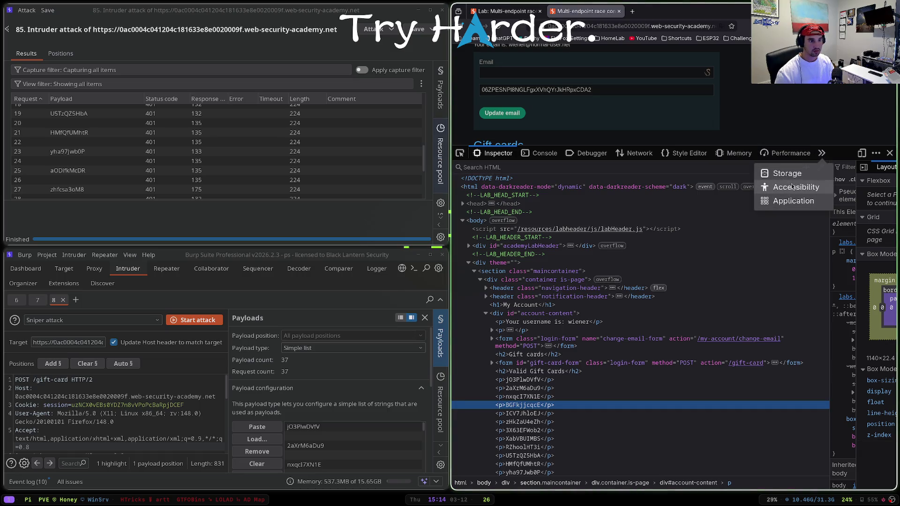
{"action": "left_click", "coordinate": [787, 173]}
{"action": "left_click", "coordinate": [679, 192]}
{"action": "double_click", "coordinate": [680, 193]}
{"action": "left_click", "coordinate": [890, 153]}
Step: Paste the current session into the Cookie header, discard old results, and rerun the attack
{"action": "double_click", "coordinate": [96, 405]}
{"action": "key", "text": "ctrl+v"}
{"action": "left_click", "coordinate": [441, 10]}
{"action": "left_click", "coordinate": [335, 144]}
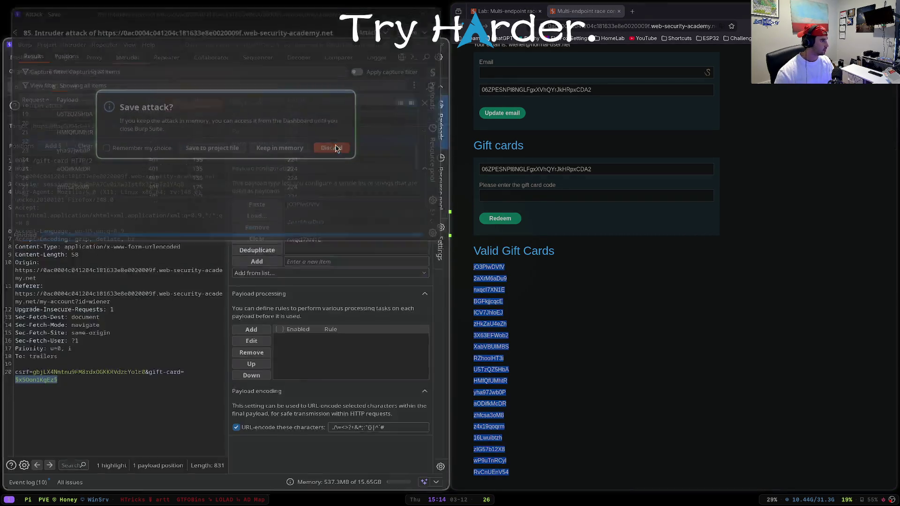
{"action": "left_click", "coordinate": [198, 76]}
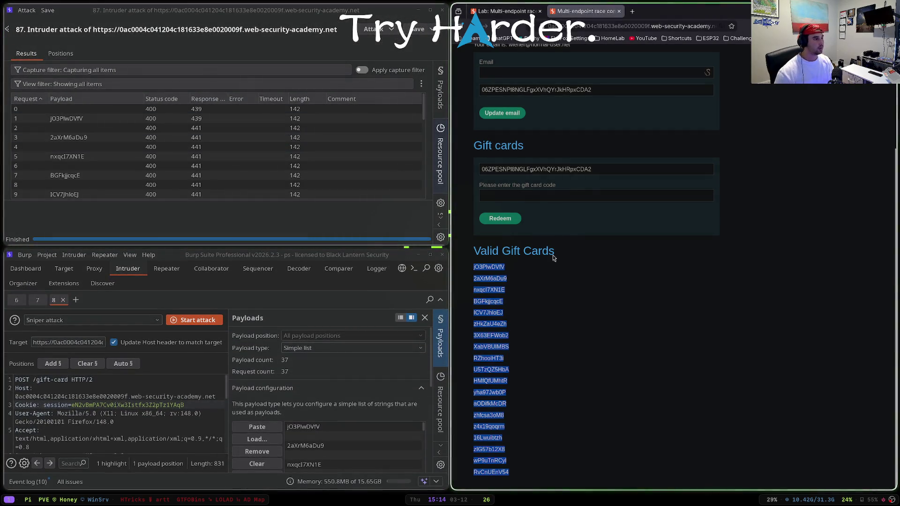
Step: Copy the account page's CSRF token into the Intruder request and rerun the attack
{"action": "scroll", "coordinate": [540, 214], "scroll_direction": "up", "scroll_amount": 2}
{"action": "left_click", "coordinate": [541, 215]}
{"action": "key", "text": "ctrl+a"}
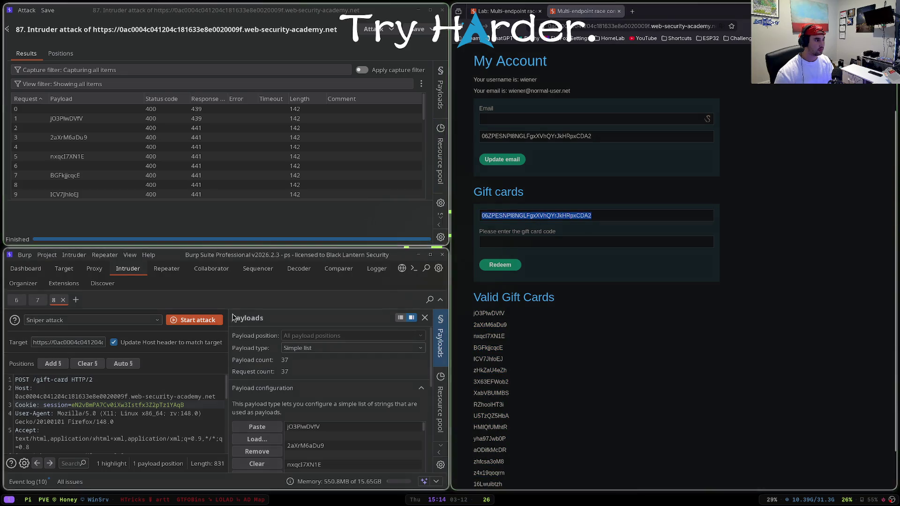
{"action": "left_click", "coordinate": [238, 157]}
{"action": "key", "text": "ctrl+w"}
{"action": "left_click", "coordinate": [335, 150]}
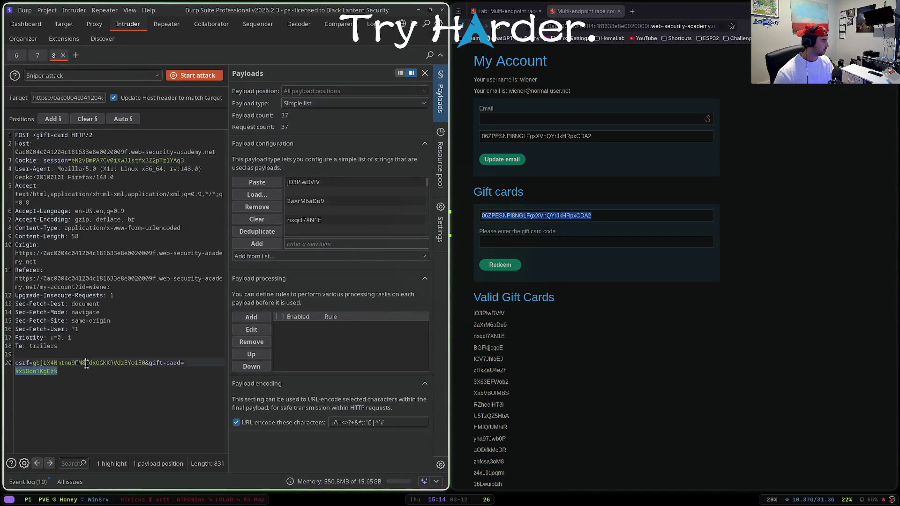
{"action": "left_click", "coordinate": [192, 80]}
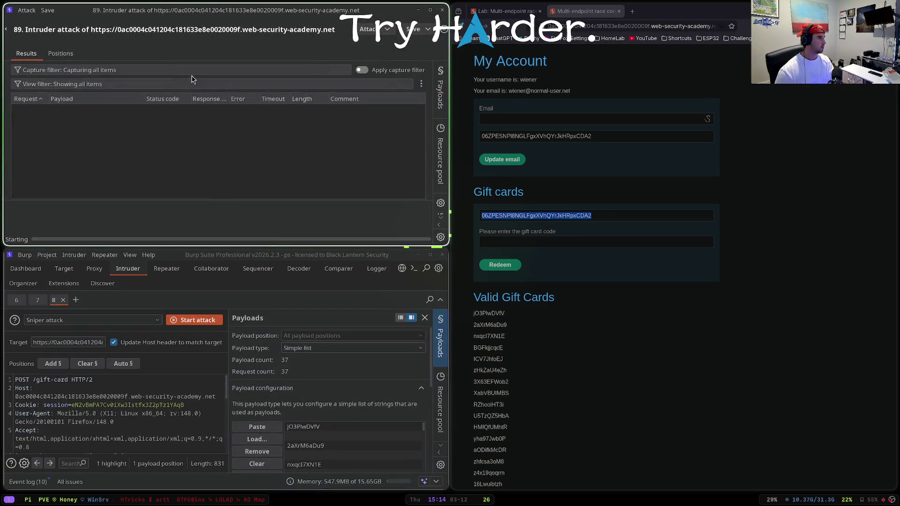
Step: Discard the finished attack results and reload the account page to check credit
{"action": "left_click", "coordinate": [260, 126]}
{"action": "key", "text": "ctrl+w"}
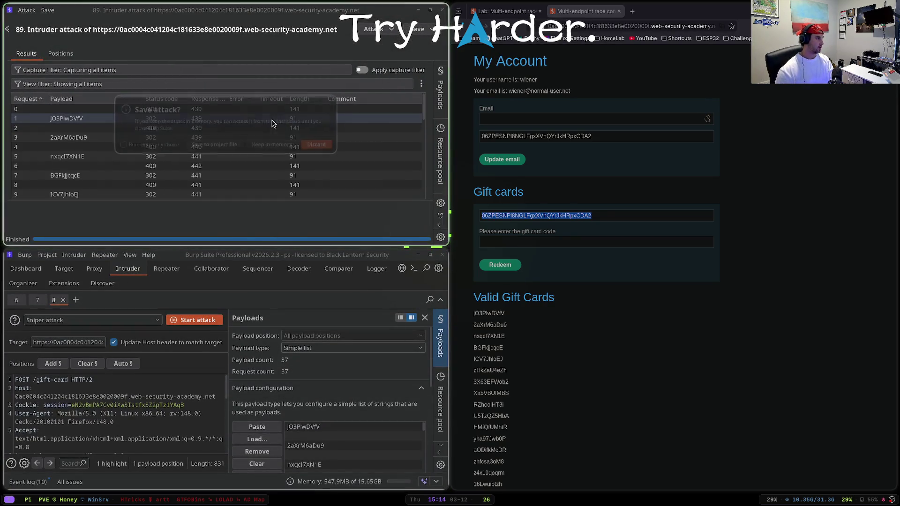
{"action": "left_click", "coordinate": [336, 150]}
{"action": "key", "text": "F5"}
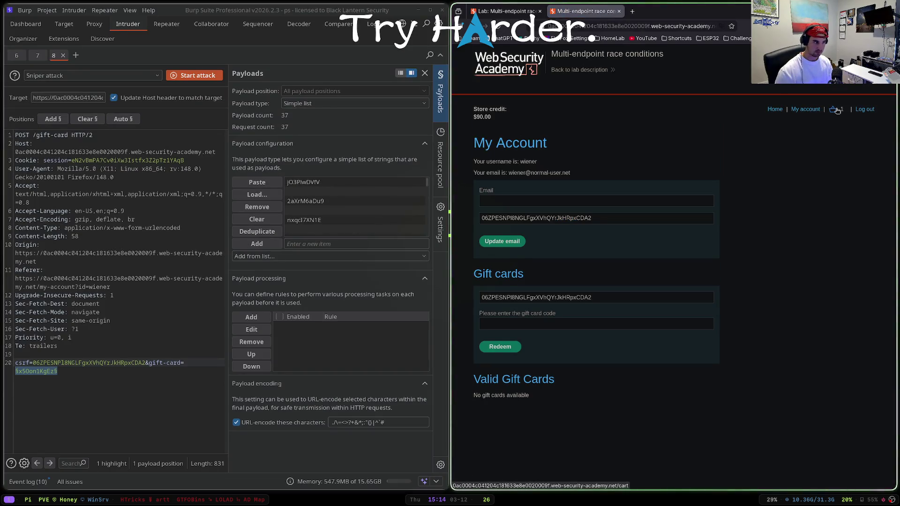
Step: Place the $10.00 Gift Card order from the cart, leaving $80.00 store credit
{"action": "left_click", "coordinate": [821, 112]}
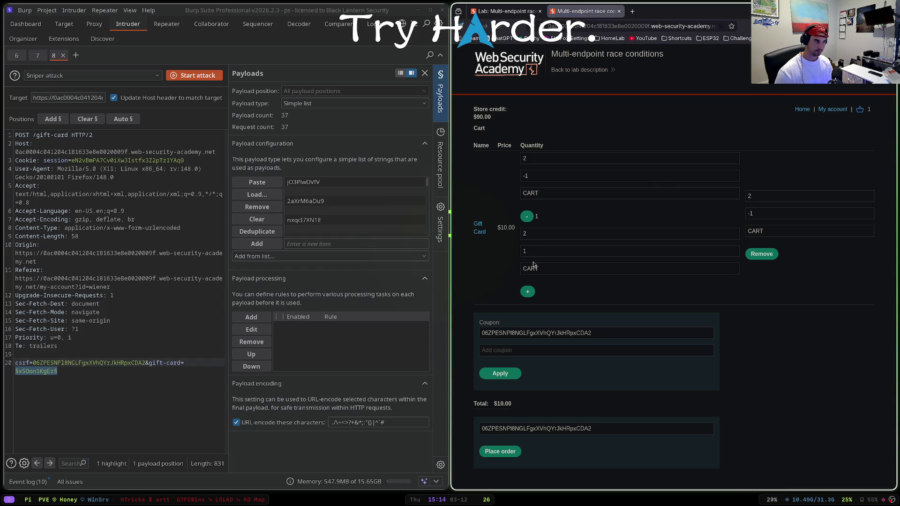
{"action": "left_click", "coordinate": [499, 451]}
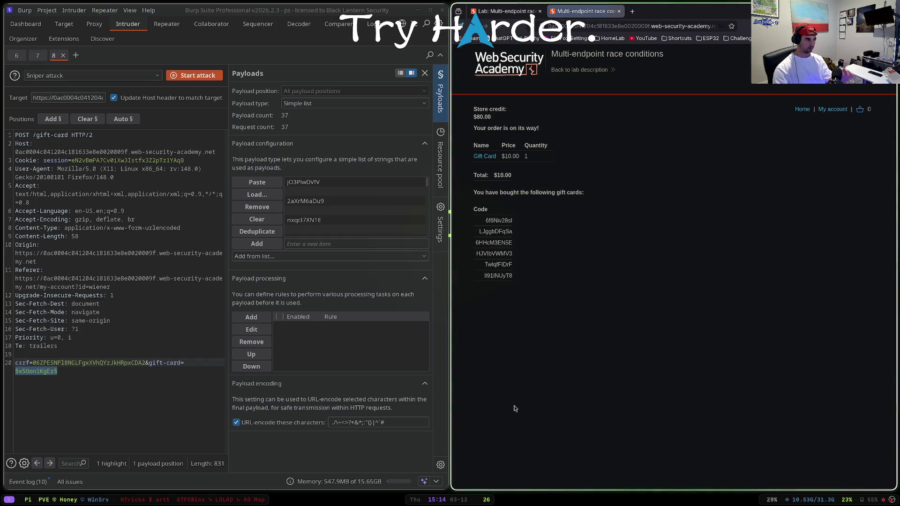
{"action": "left_click_drag", "start_coordinate": [622, 27], "coordinate": [717, 26]}
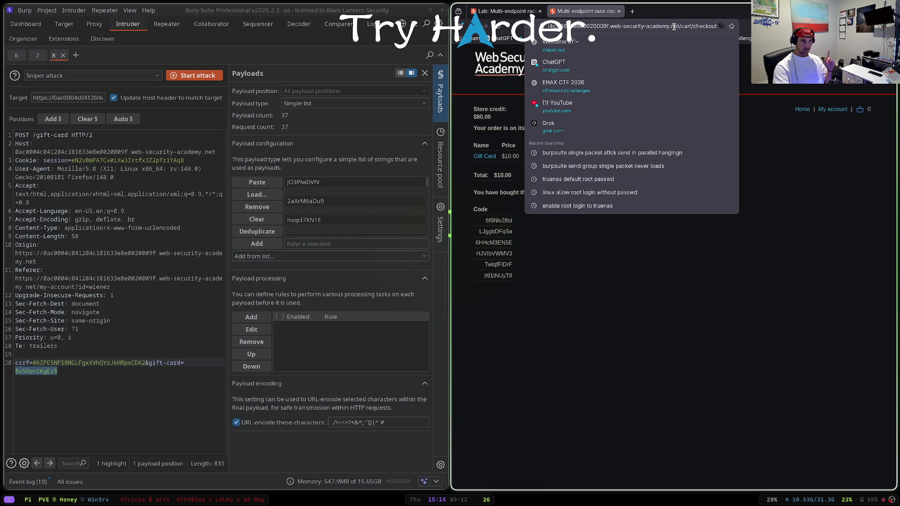
{"action": "left_click", "coordinate": [766, 111]}
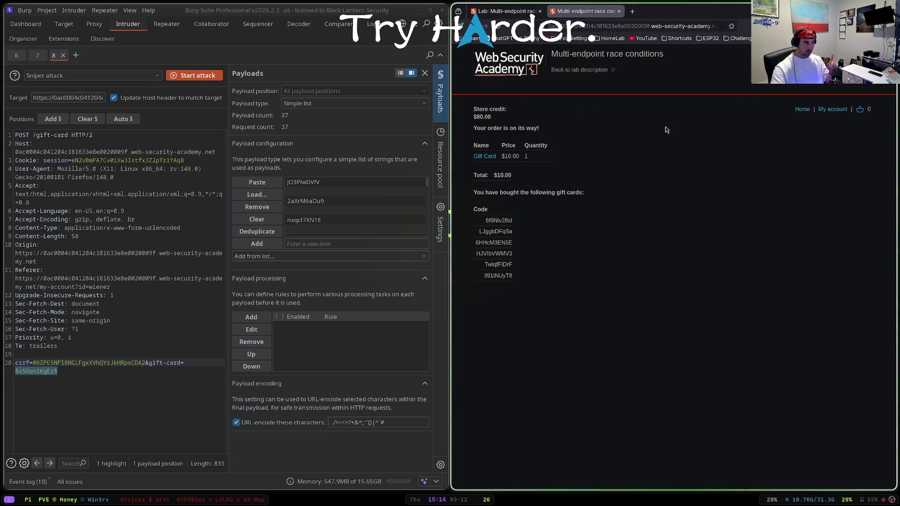
{"action": "left_click", "coordinate": [100, 151]}
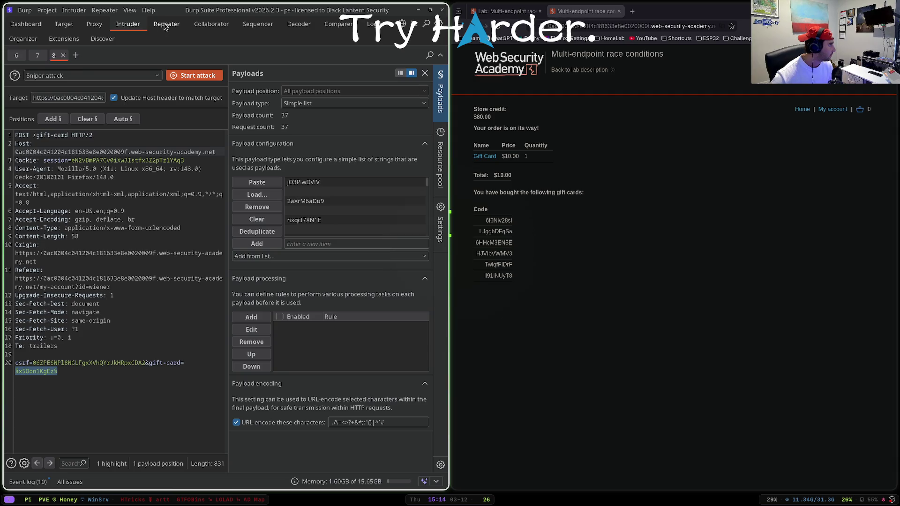
{"action": "left_click", "coordinate": [94, 24]}
Step: Turn on request interception and resubmit the checkout page so its request is captured
{"action": "left_click", "coordinate": [51, 74]}
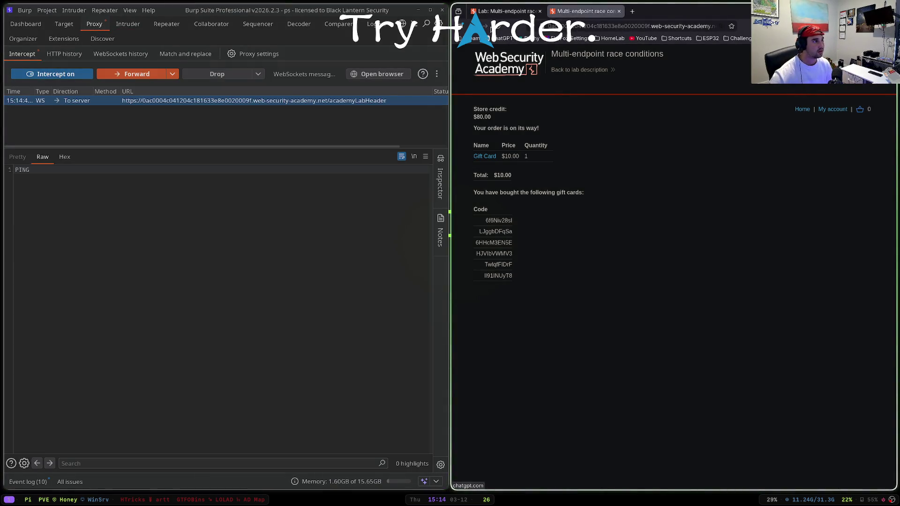
{"action": "left_click", "coordinate": [490, 27]}
{"action": "left_click", "coordinate": [740, 286]}
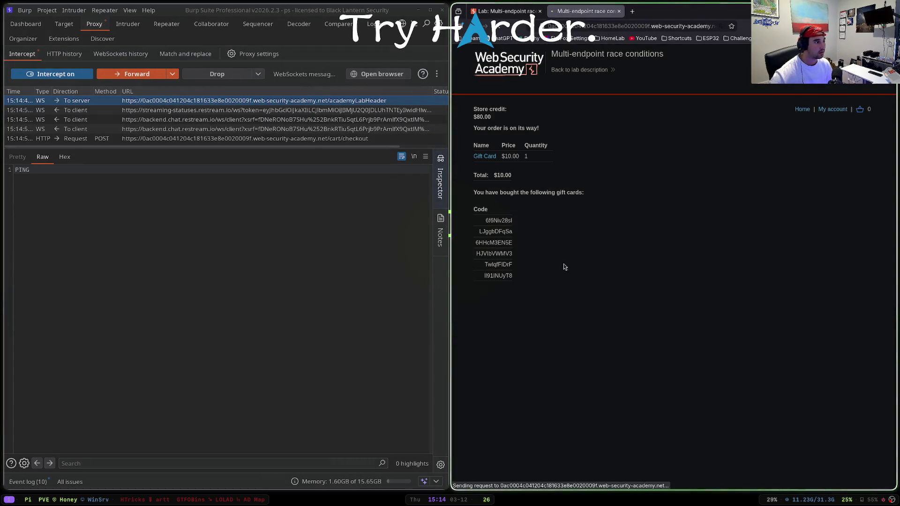
{"action": "left_click_drag", "start_coordinate": [485, 220], "coordinate": [520, 227]}
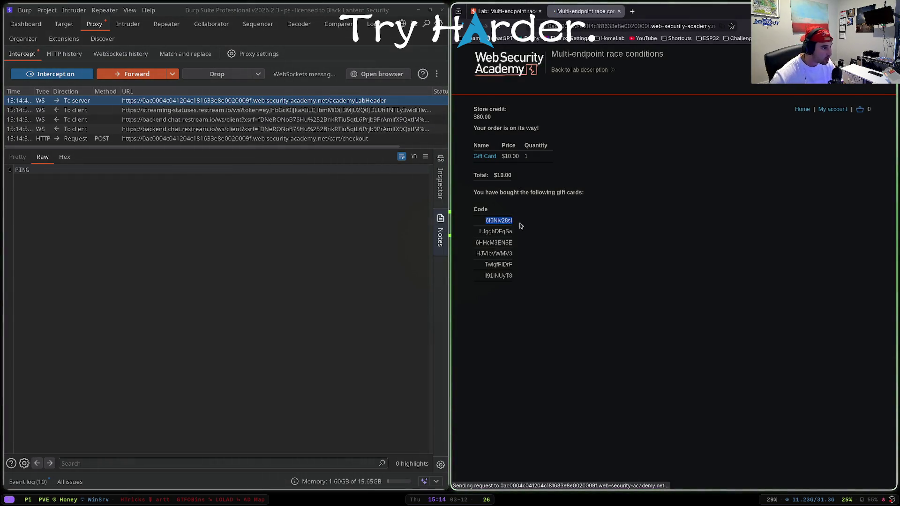
Step: Forward background traffic, send the captured POST /cart/checkout request to Repeater, then turn interception off
{"action": "left_click", "coordinate": [136, 75]}
{"action": "left_click", "coordinate": [137, 77]}
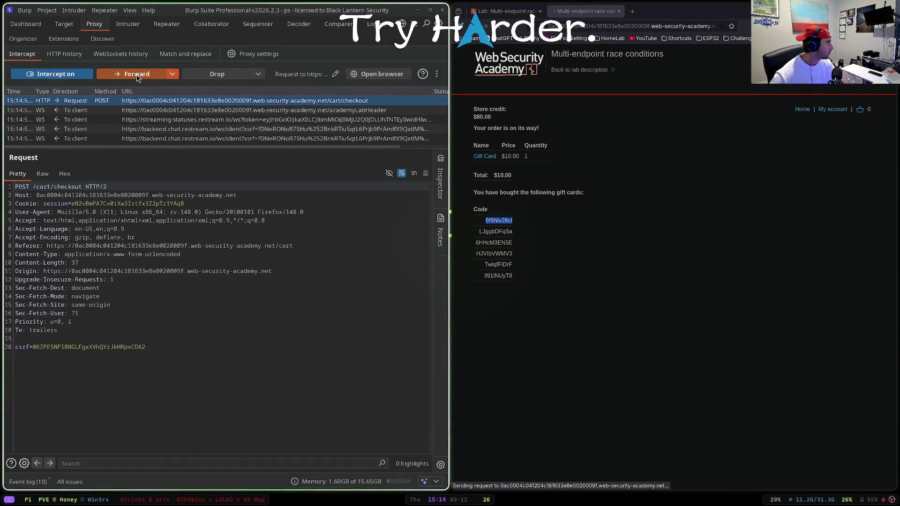
{"action": "right_click", "coordinate": [113, 191]}
{"action": "left_click", "coordinate": [189, 237]}
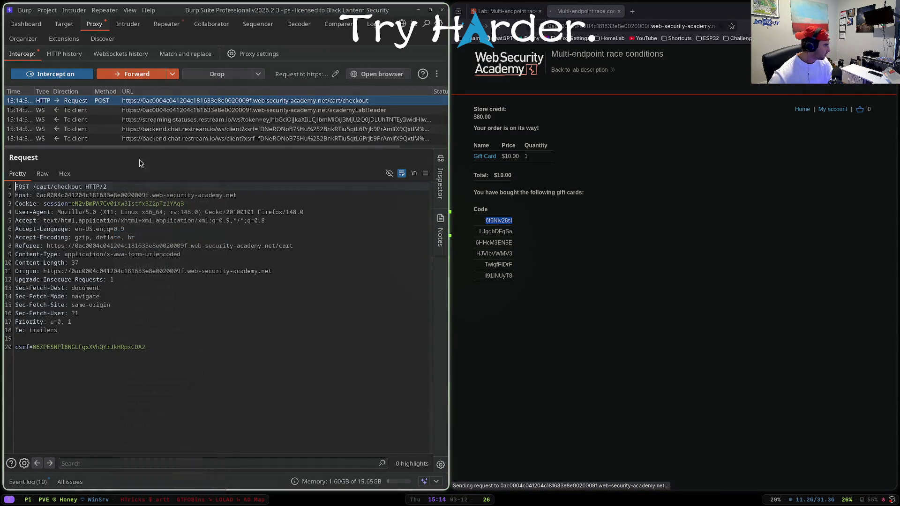
{"action": "left_click", "coordinate": [58, 74]}
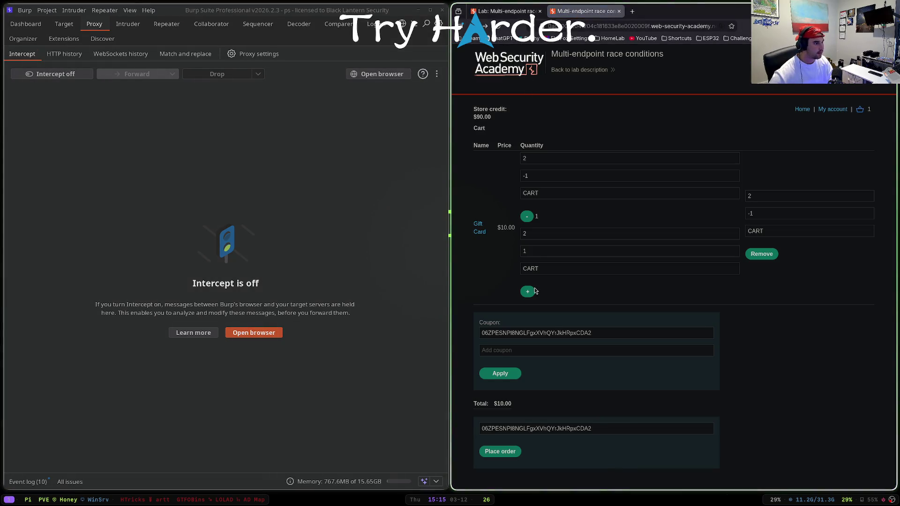
Step: In Repeater, send POST /cart/checkout, retry it as GET (405), then restore the POST method
{"action": "left_click", "coordinate": [166, 24]}
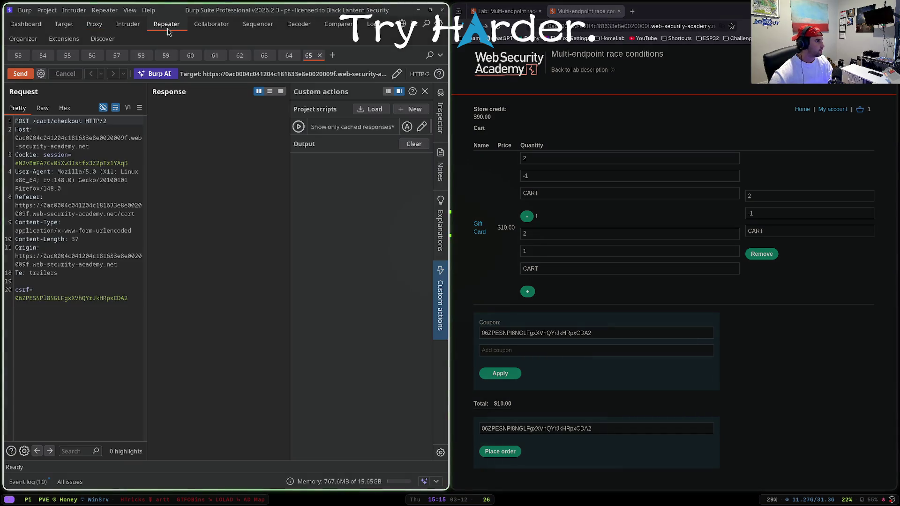
{"action": "key", "text": "ctrl+space"}
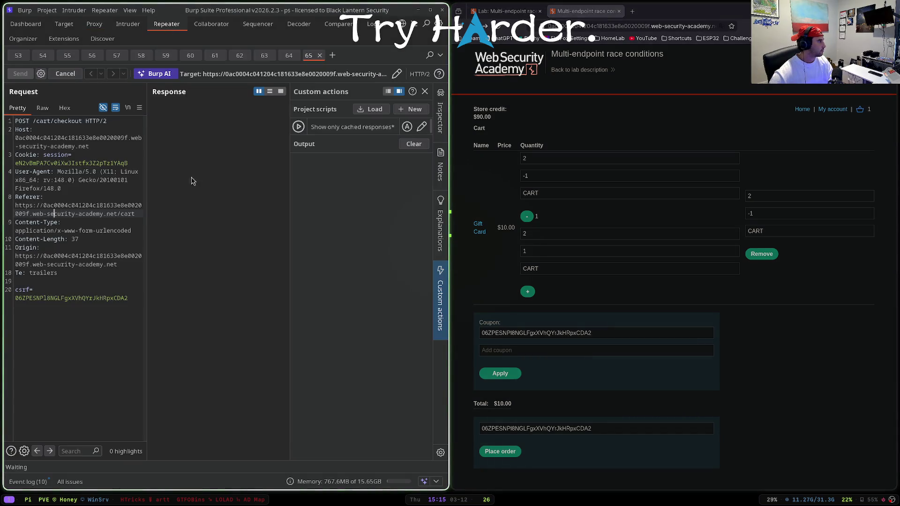
{"action": "double_click", "coordinate": [21, 121]}
{"action": "type", "text": "GET"}
{"action": "key", "text": "ctrl+space"}
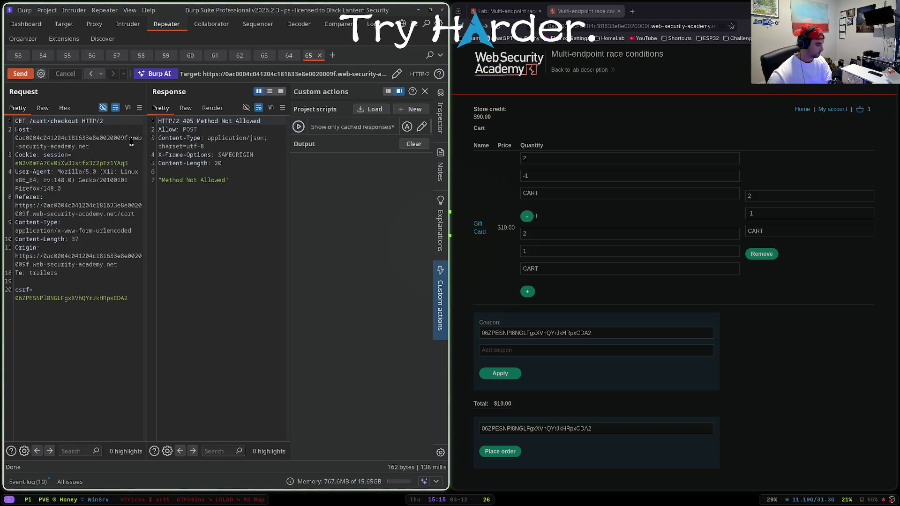
{"action": "type", "text": "POST"}
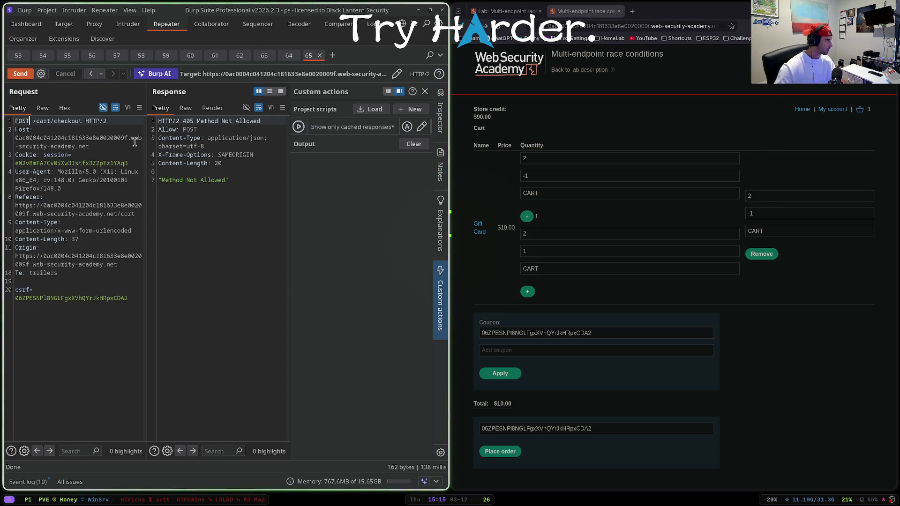
Step: Place the Gift Card order in the browser, leaving $70.00 store credit and seven new codes
{"action": "left_click", "coordinate": [510, 451]}
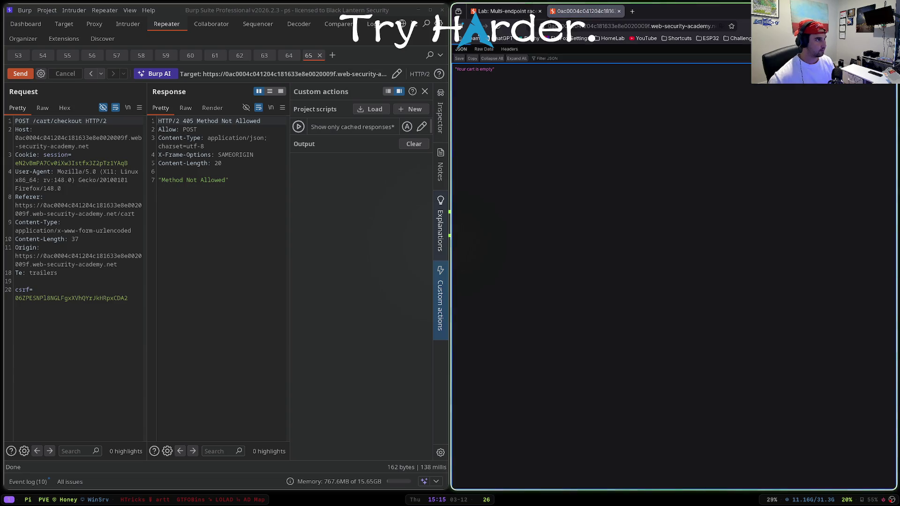
{"action": "left_click", "coordinate": [528, 291]}
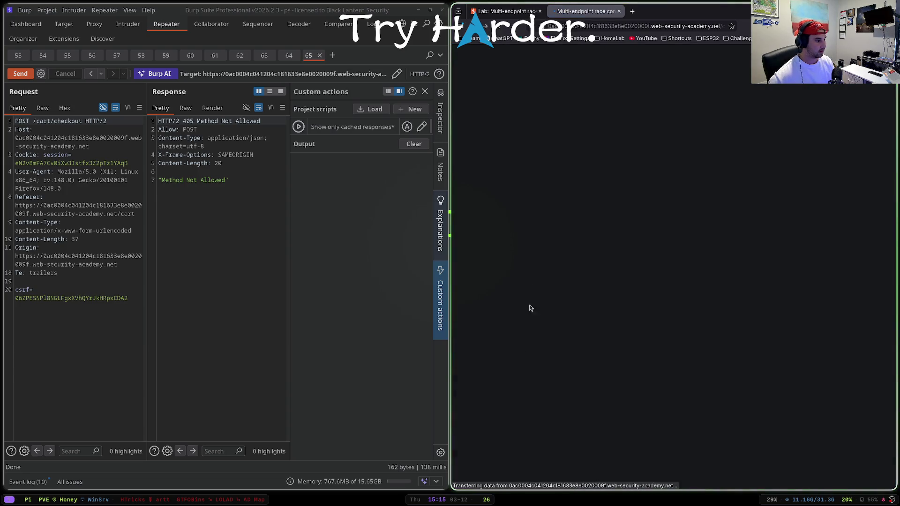
{"action": "left_click", "coordinate": [496, 452]}
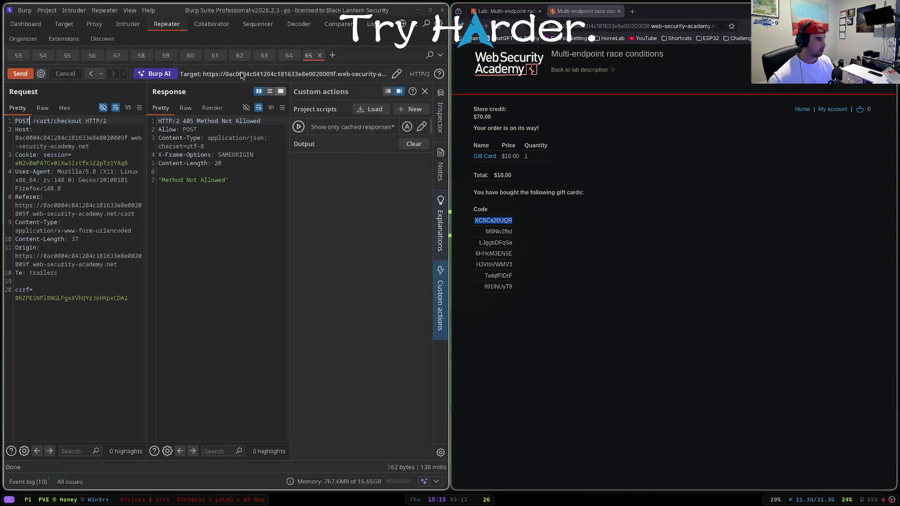
{"action": "left_click", "coordinate": [138, 27]}
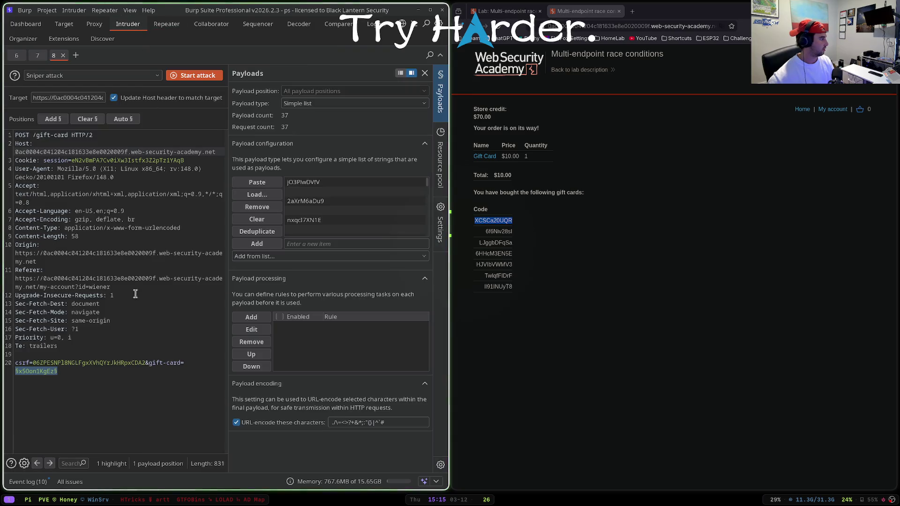
Step: Replace the Intruder payloads with the seven new gift codes, run the redemption attack, and discard the results
{"action": "left_click", "coordinate": [263, 223]}
{"action": "left_click_drag", "start_coordinate": [478, 294], "coordinate": [476, 232]}
{"action": "key", "text": "ctrl+c"}
{"action": "left_click", "coordinate": [256, 181]}
{"action": "left_click", "coordinate": [185, 77]}
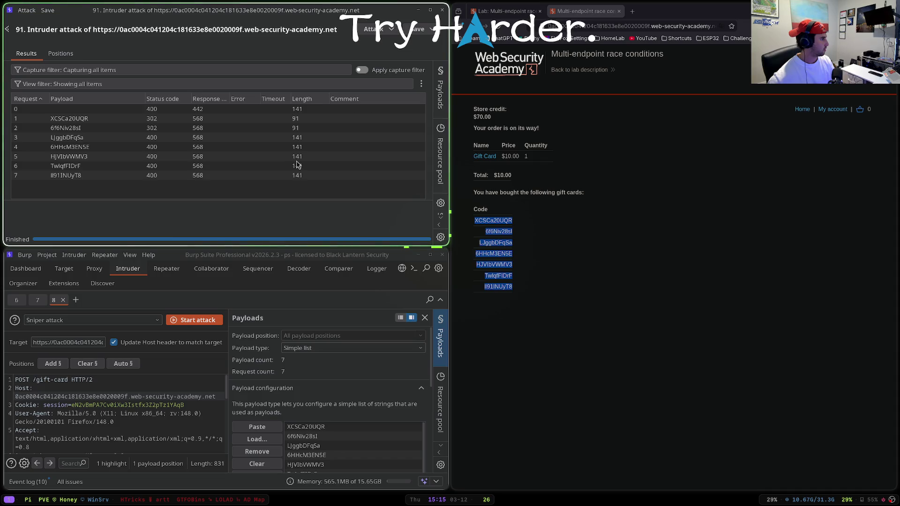
{"action": "left_click", "coordinate": [442, 9]}
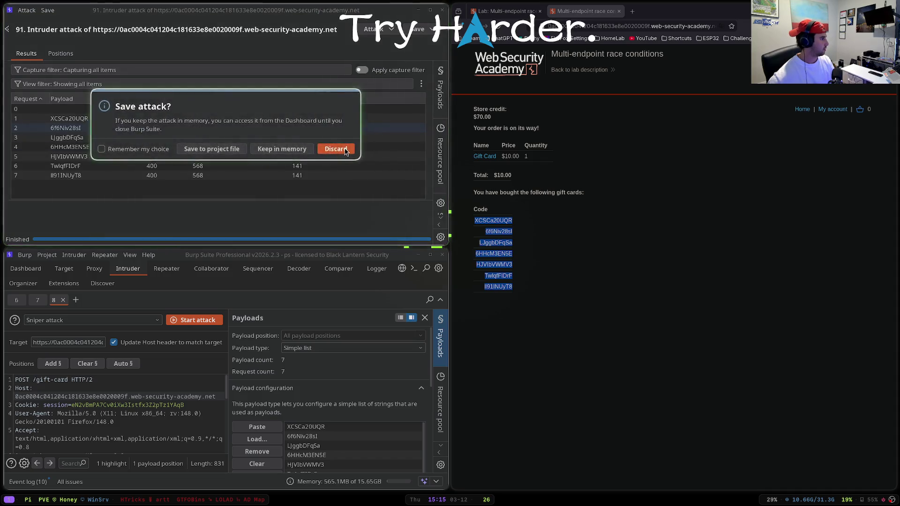
{"action": "left_click", "coordinate": [335, 149]}
{"action": "left_click", "coordinate": [497, 29]}
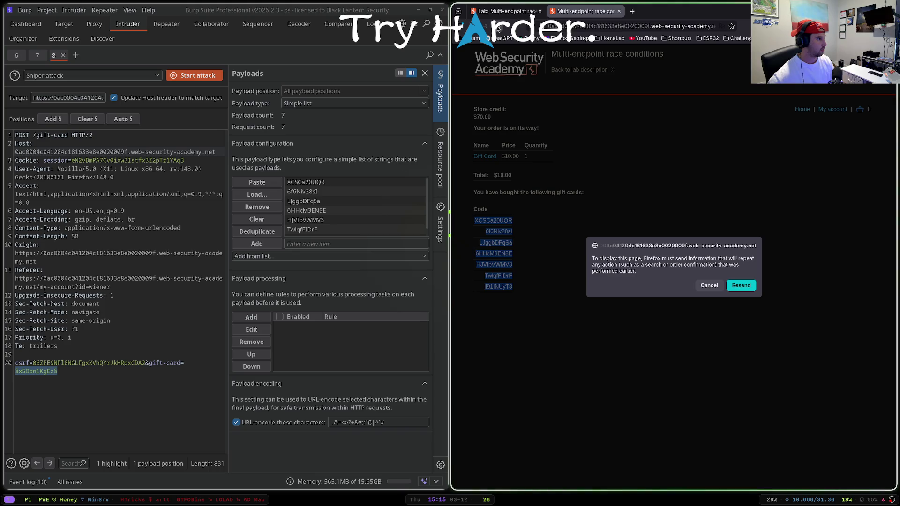
Step: Reload the lab's cart and account pages to refresh the displayed store credit
{"action": "left_click", "coordinate": [755, 285]}
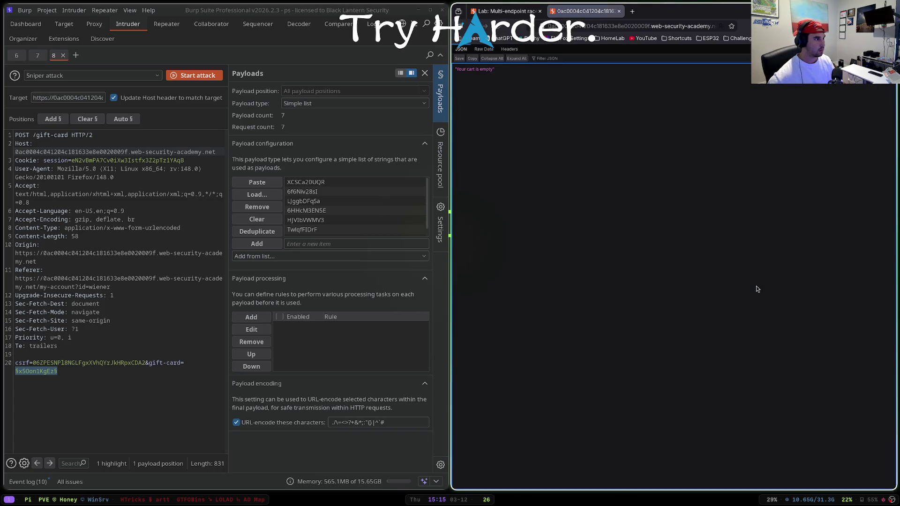
{"action": "key", "text": "alt+Left"}
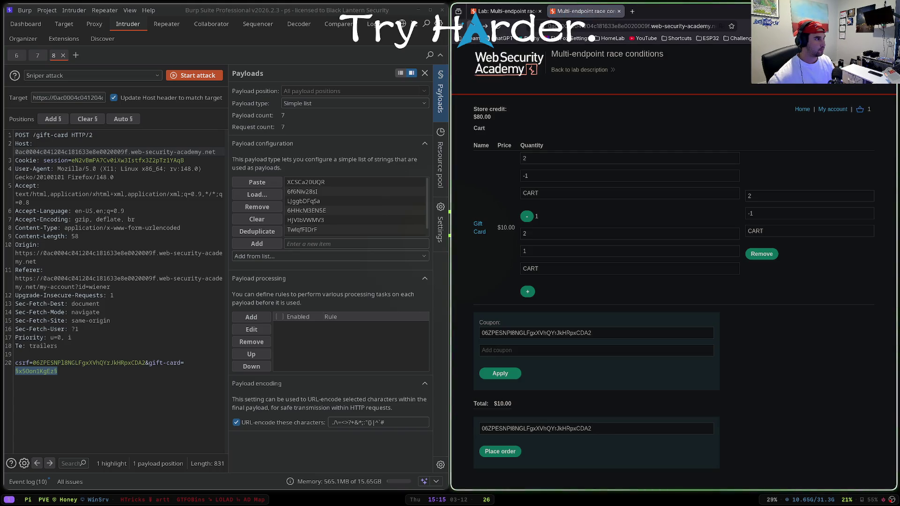
{"action": "left_click", "coordinate": [485, 27]}
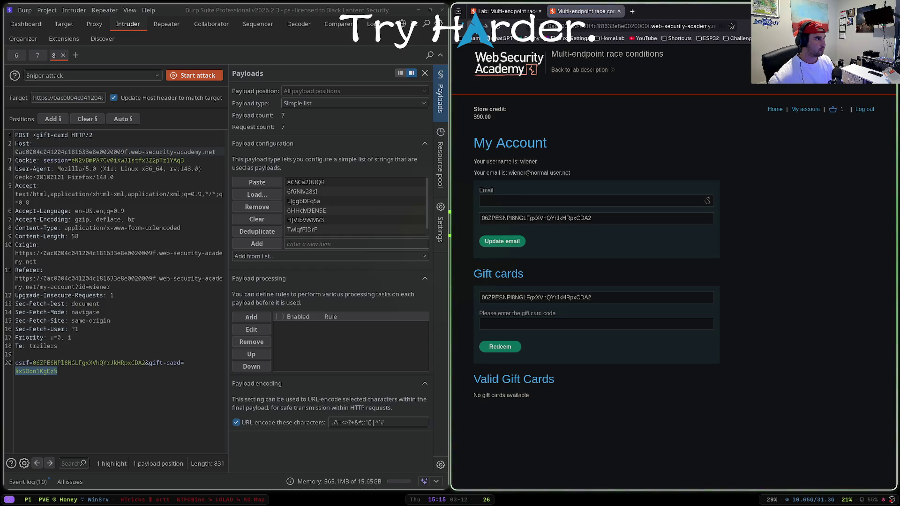
{"action": "left_click", "coordinate": [498, 27]}
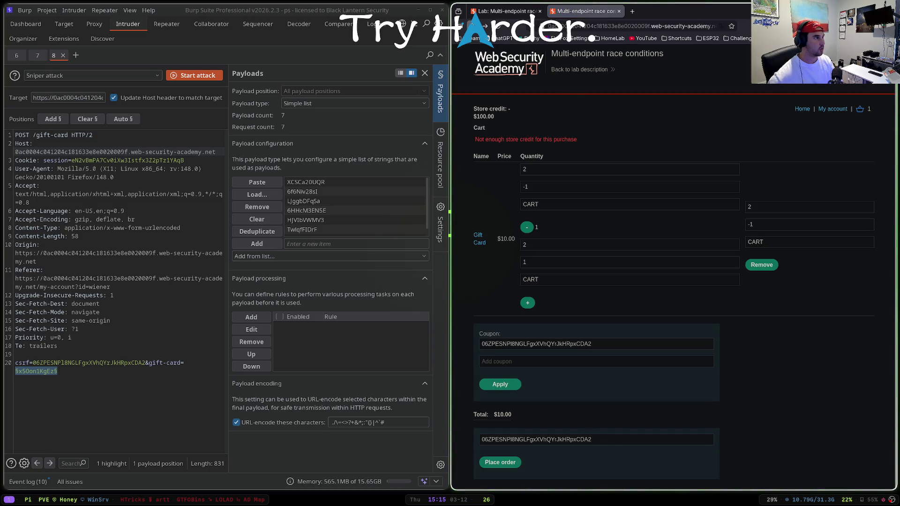
{"action": "key", "text": "F5"}
{"action": "key", "text": "F5"}
{"action": "key", "text": "alt+Left"}
{"action": "key", "text": "alt+Right"}
{"action": "key", "text": "F5"}
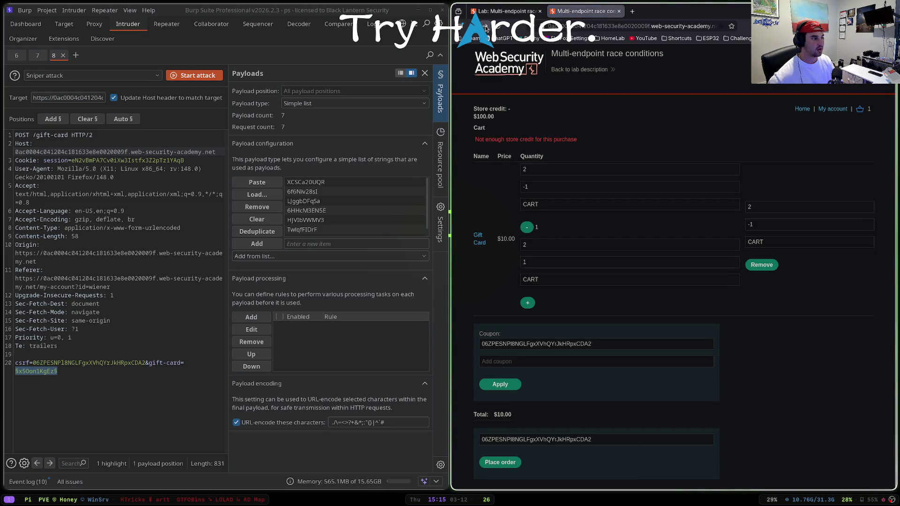
Step: Confirm $90.00 credit on My account, check the empty cart, and return to the shop home
{"action": "left_click", "coordinate": [843, 109]}
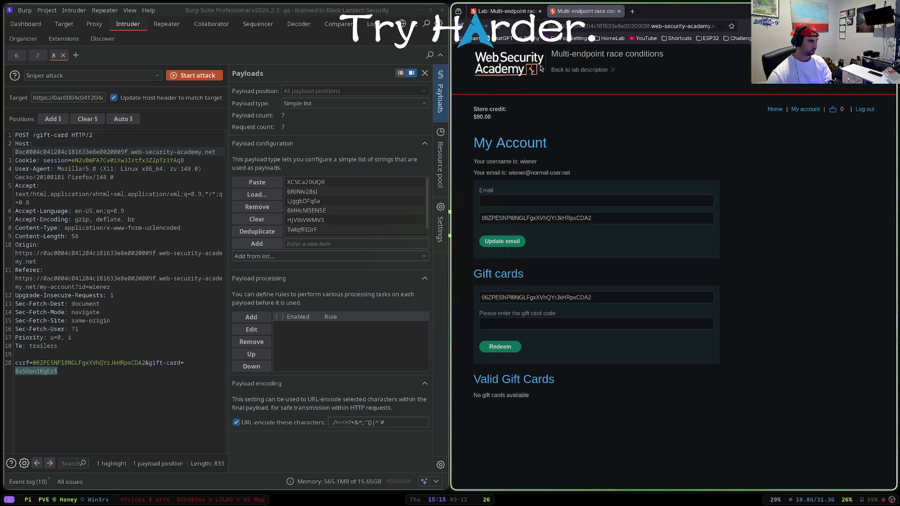
{"action": "left_click", "coordinate": [833, 109]}
{"action": "left_click", "coordinate": [802, 109]}
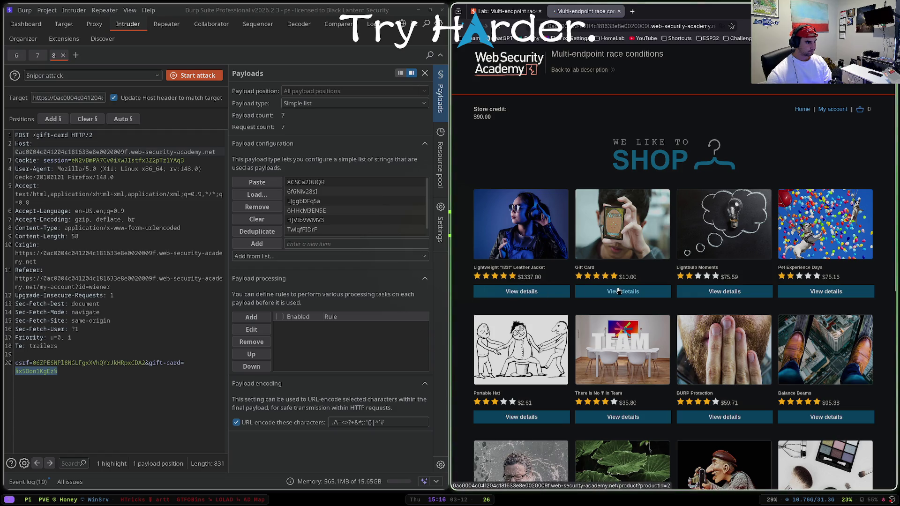
Step: Open the Gift Card product and add it to the cart
{"action": "left_click", "coordinate": [618, 291]}
{"action": "scroll", "coordinate": [618, 288], "scroll_direction": "down", "scroll_amount": 3}
{"action": "left_click", "coordinate": [491, 462]}
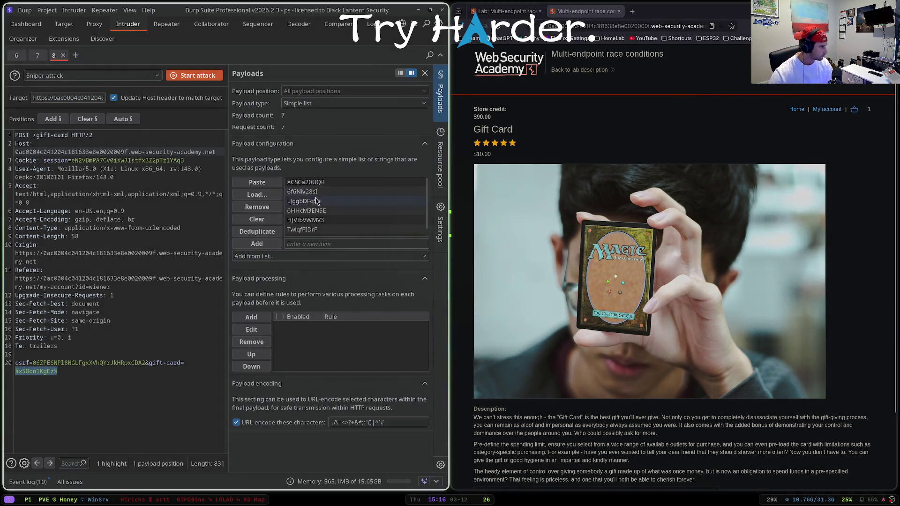
Step: Rerun the seven-code Intruder attack, inspect the LjggbDFqSa 400 'Invalid gift card' response, and discard the results
{"action": "scroll", "coordinate": [323, 207], "scroll_direction": "down", "scroll_amount": 1}
{"action": "left_click", "coordinate": [331, 214]}
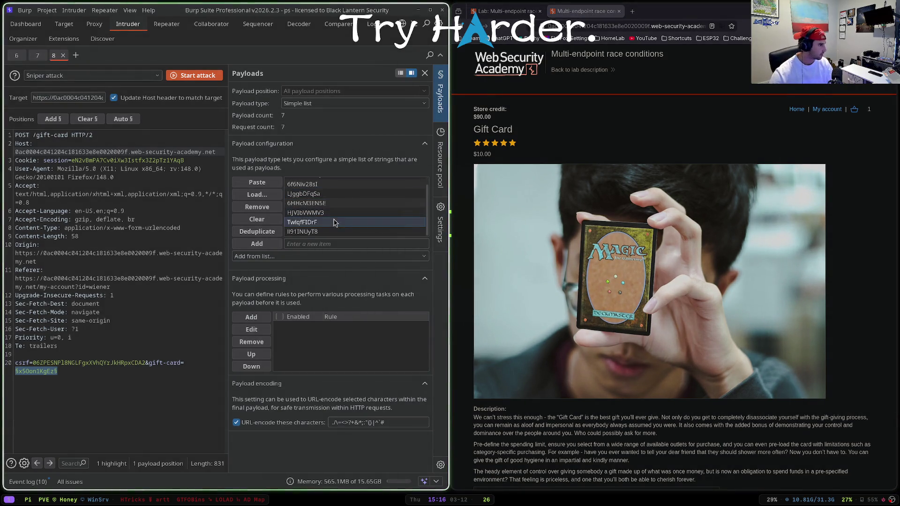
{"action": "left_click", "coordinate": [319, 232]}
{"action": "left_click", "coordinate": [194, 76]}
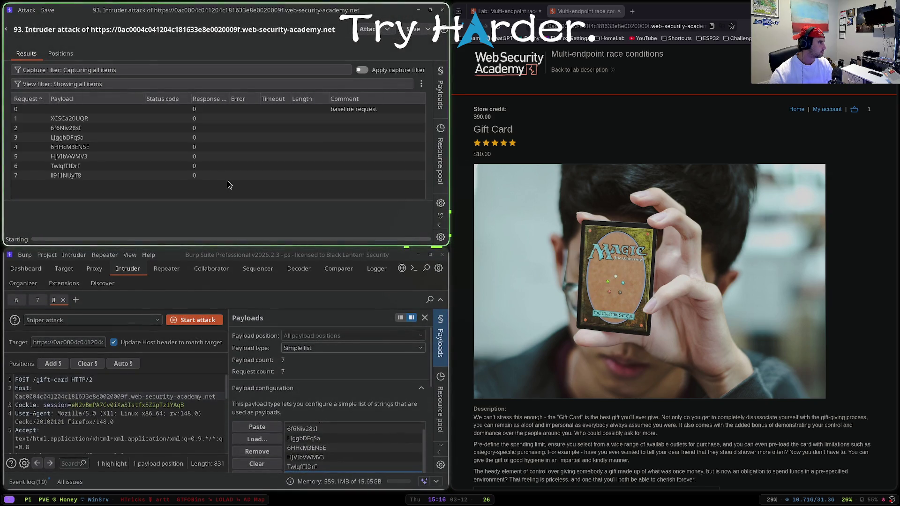
{"action": "left_click", "coordinate": [196, 137]}
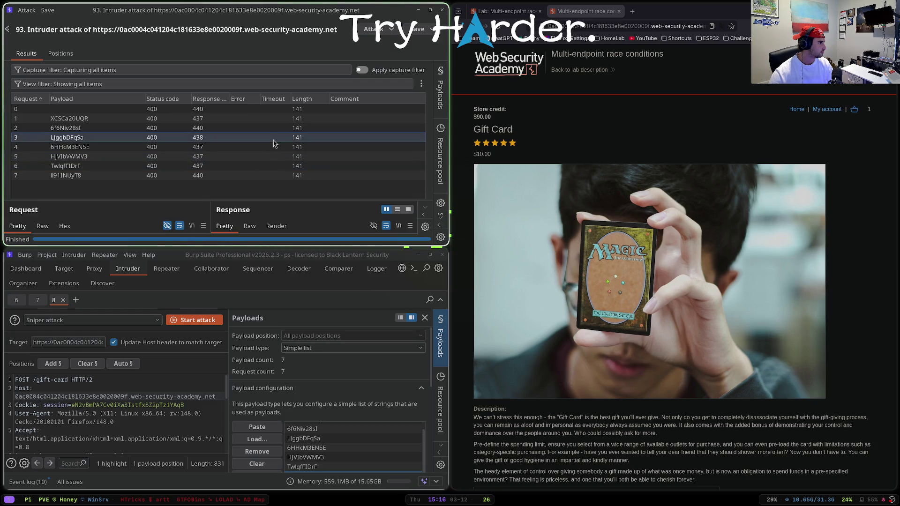
{"action": "left_click_drag", "start_coordinate": [232, 198], "coordinate": [268, 99]}
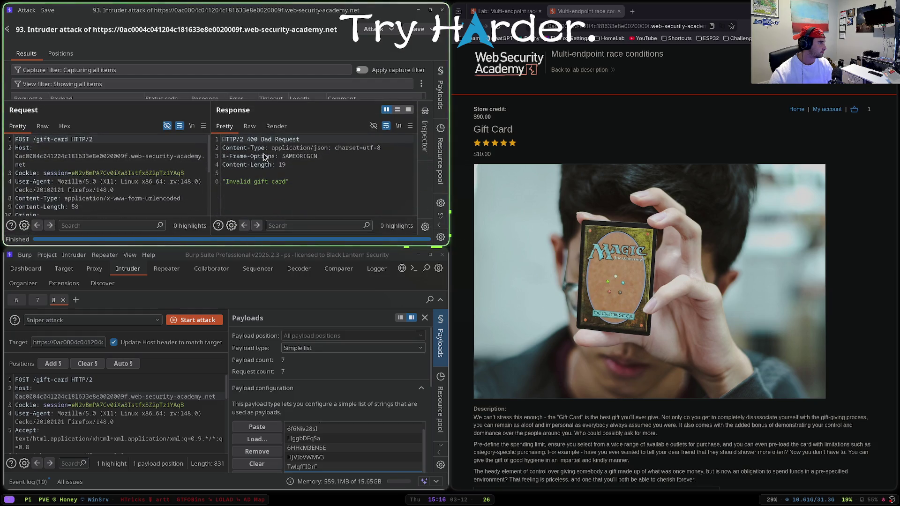
{"action": "key", "text": "alt+F4"}
{"action": "left_click", "coordinate": [330, 147]}
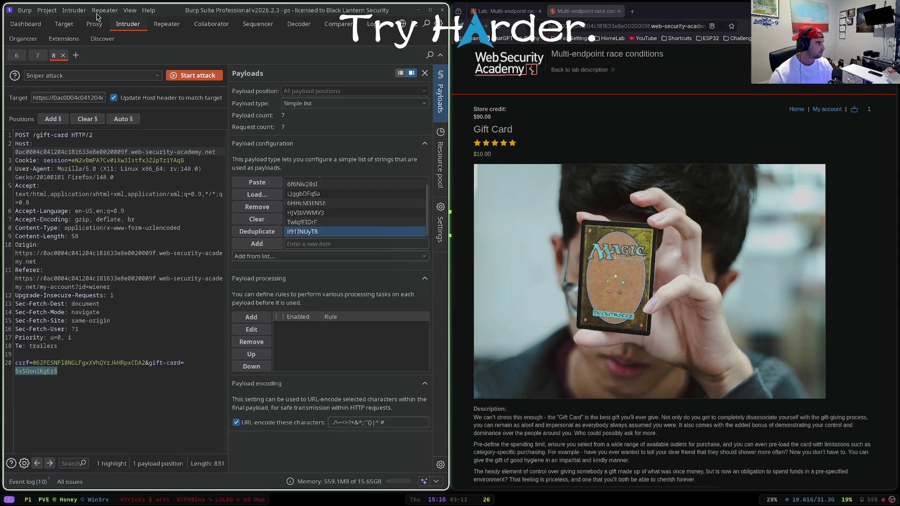
{"action": "left_click", "coordinate": [55, 26]}
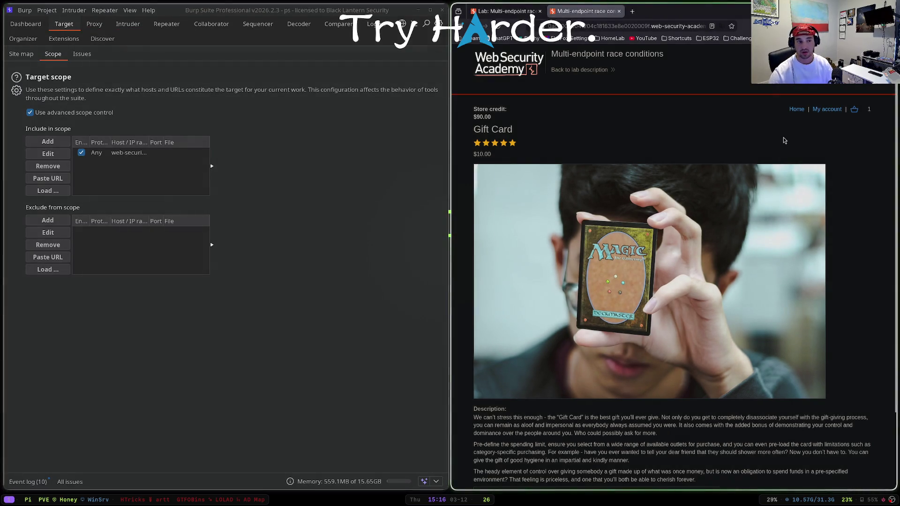
Step: Review the web-security hosts in Burp's target scope, then open the lab cart
{"action": "scroll", "coordinate": [753, 242], "scroll_direction": "down", "scroll_amount": 5}
{"action": "scroll", "coordinate": [753, 242], "scroll_direction": "up", "scroll_amount": 5}
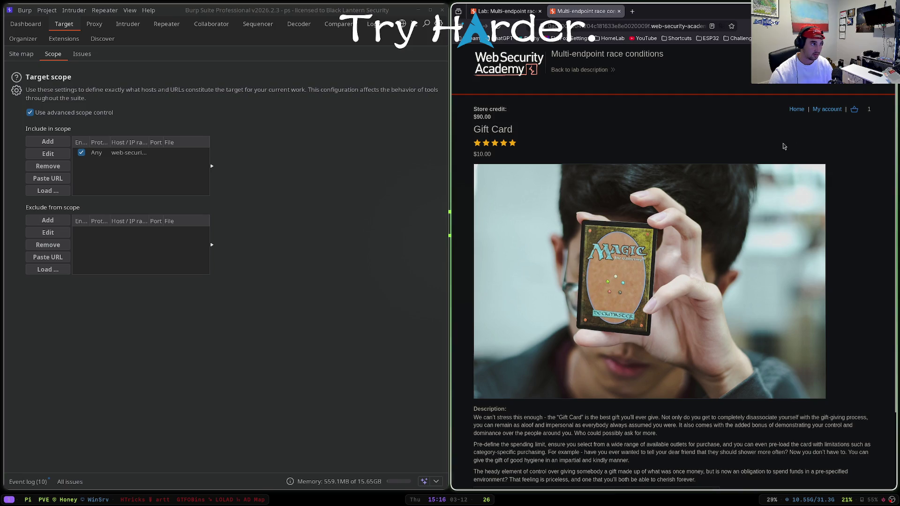
{"action": "left_click", "coordinate": [853, 111]}
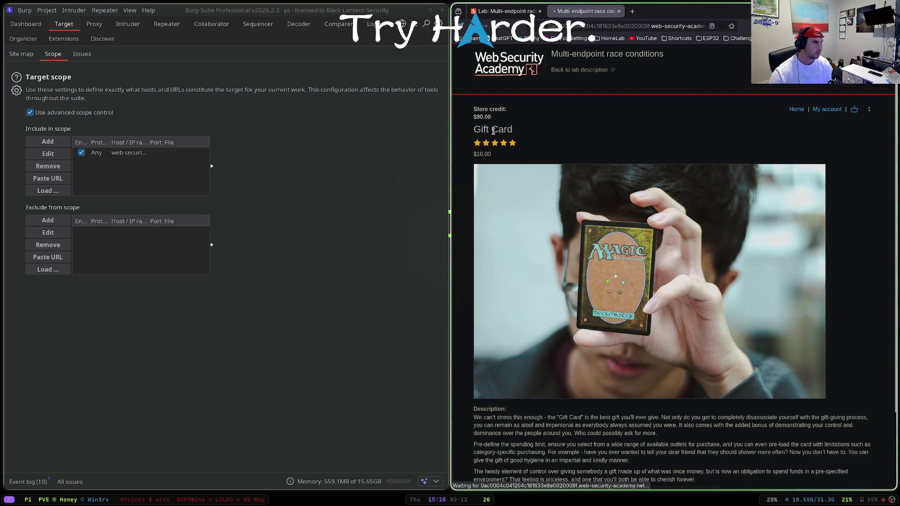